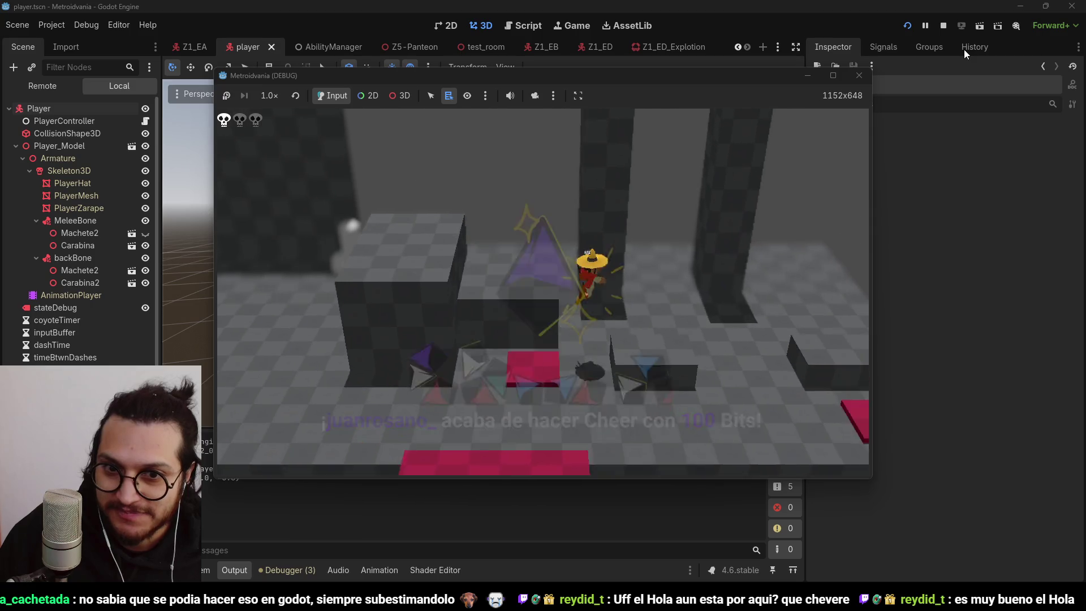
- Restart the playtest, walk the player past the enemies with A, then stop the game
{"action": "left_click", "coordinate": [942, 28]}
{"action": "left_click", "coordinate": [906, 25]}
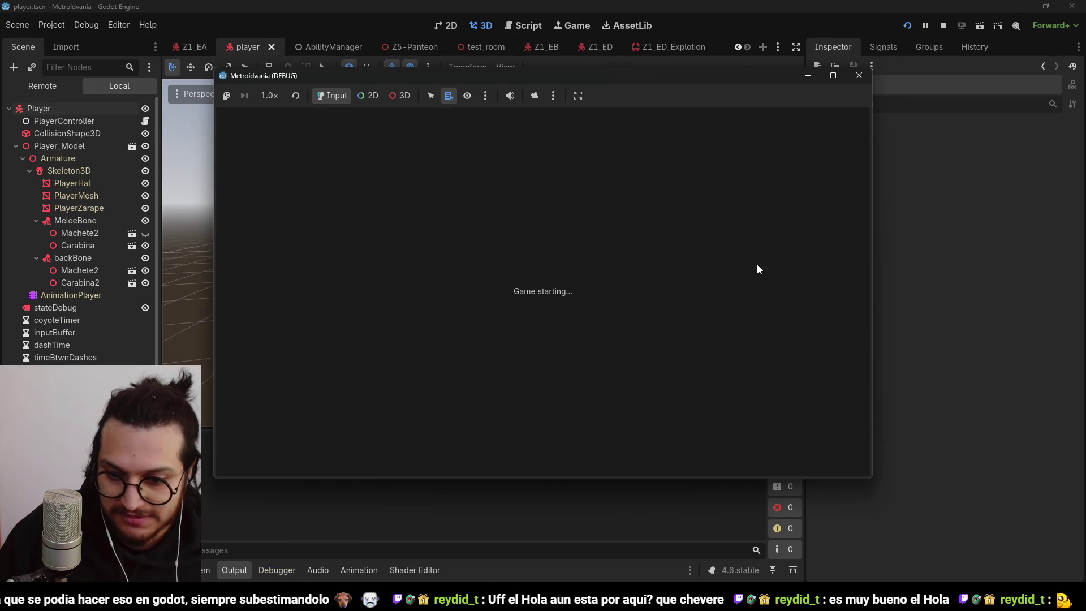
{"action": "key", "text": "a"}
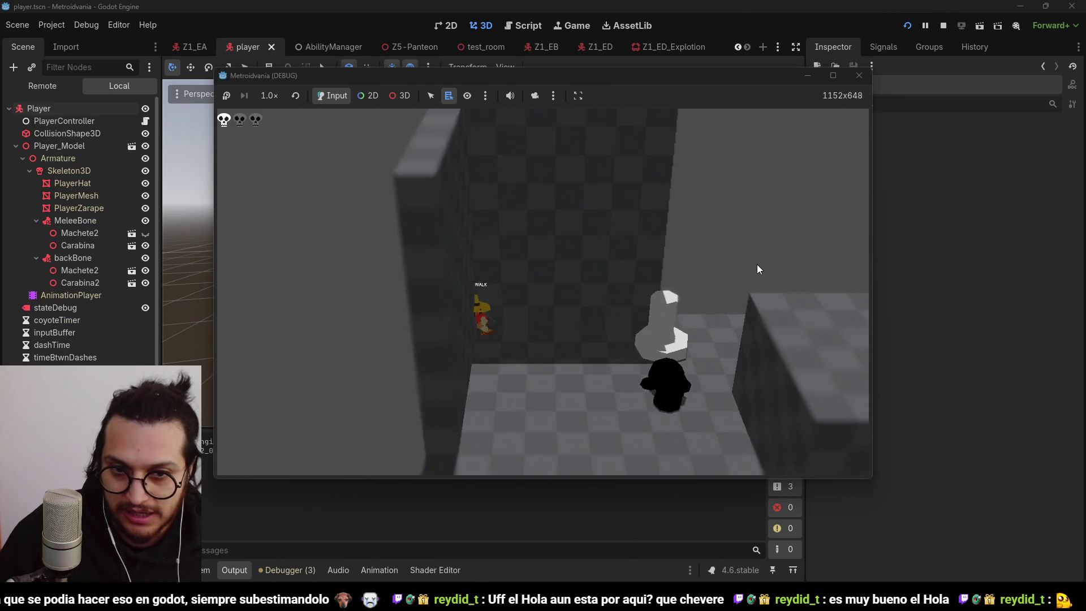
{"action": "key", "text": "a"}
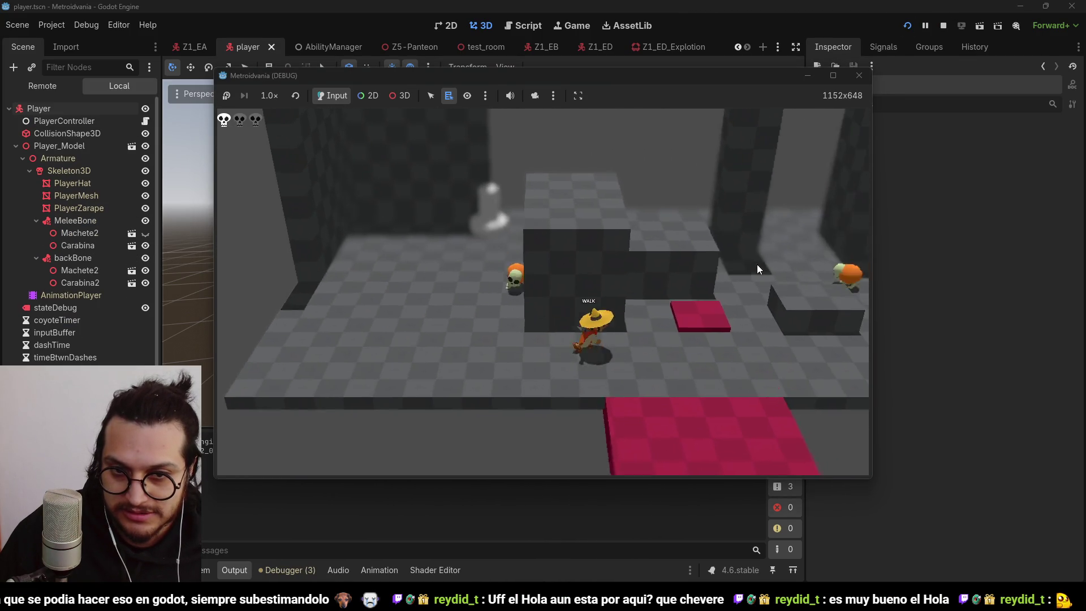
{"action": "key", "text": "a"}
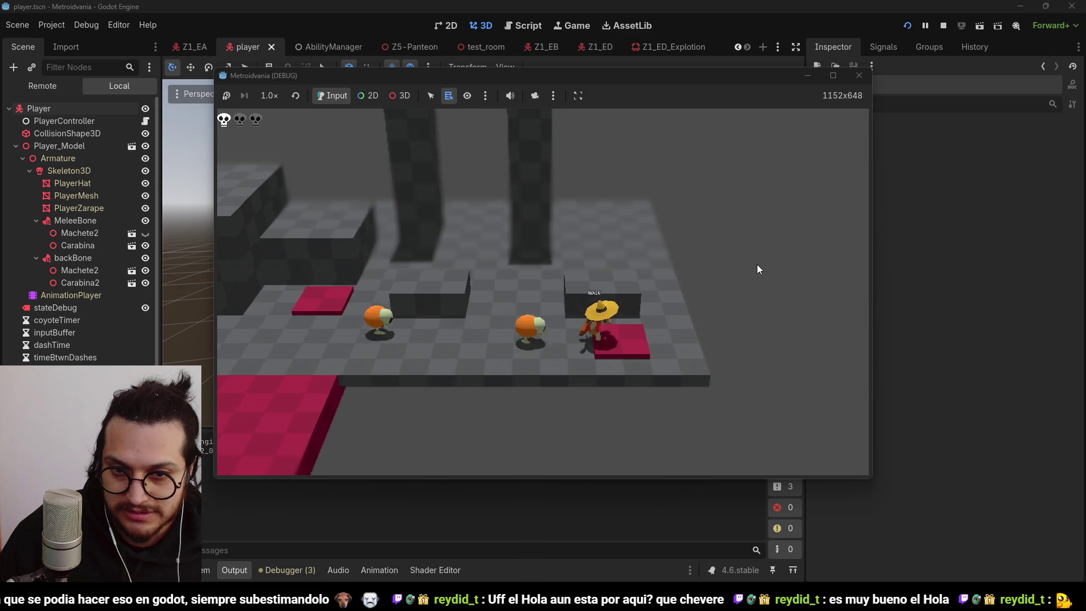
{"action": "key", "text": "a"}
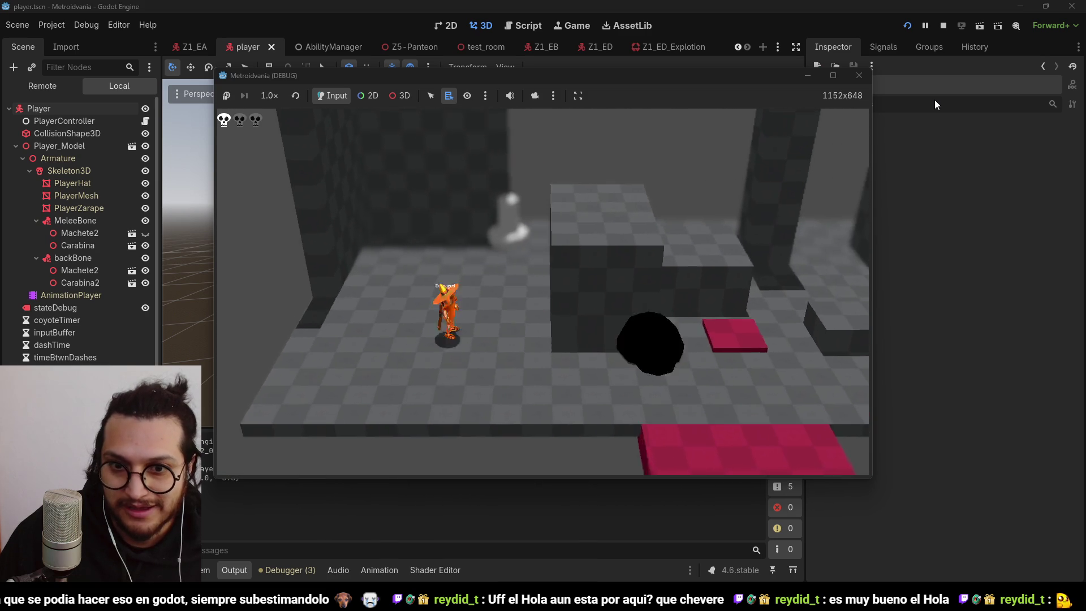
{"action": "left_click", "coordinate": [943, 26]}
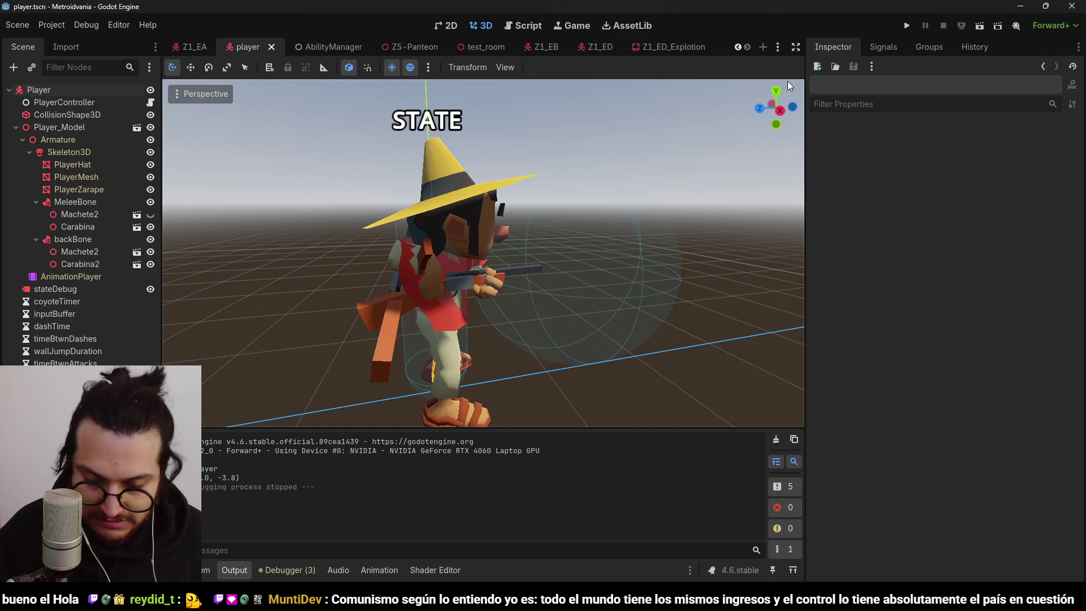
- Run and stop the game once more, then launch Discord by searching 'dis'
{"action": "left_click", "coordinate": [908, 25]}
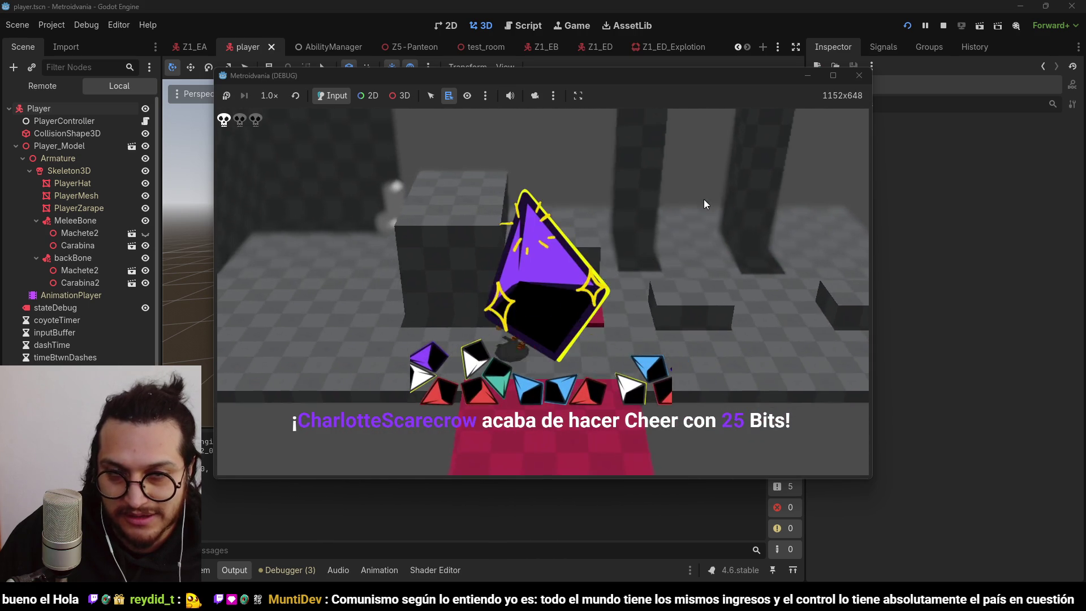
{"action": "left_click", "coordinate": [943, 25]}
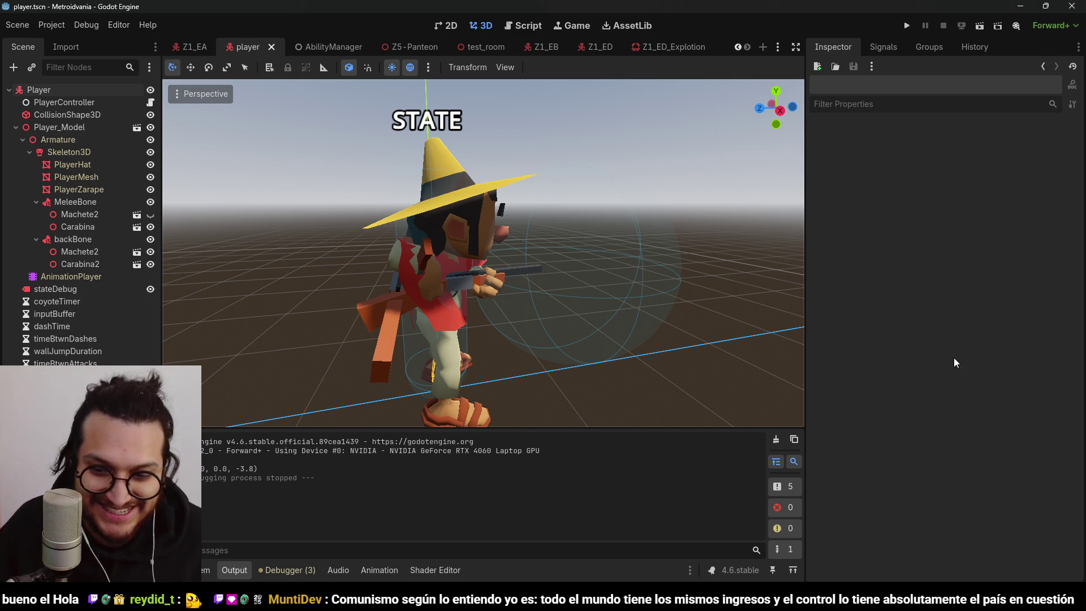
{"action": "key", "text": "super"}
{"action": "type", "text": "dis"}
{"action": "key", "text": "Return"}
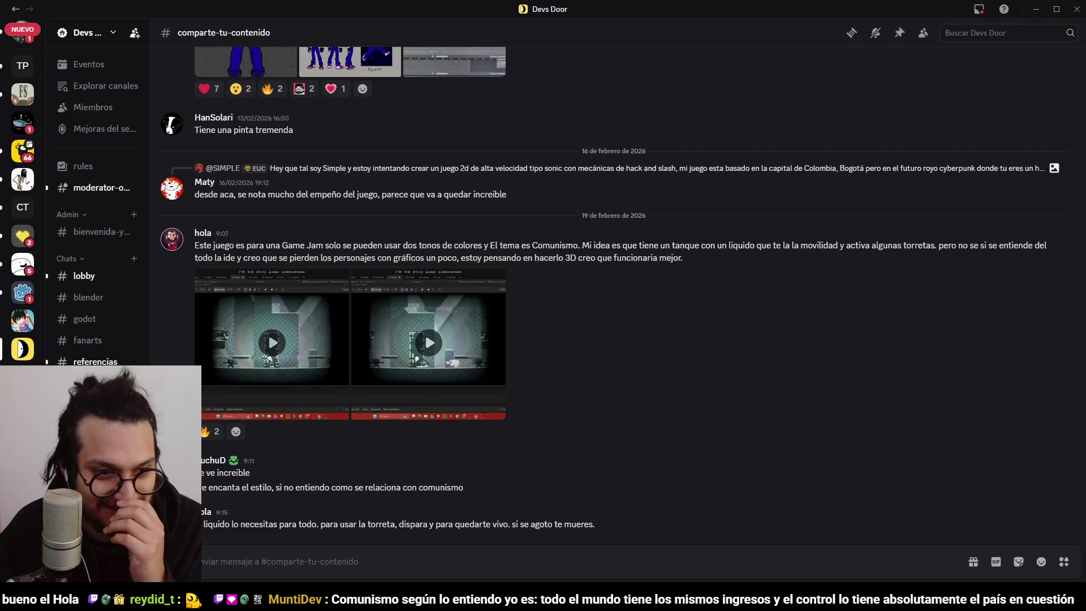
- Look at the Devs Door #fanarts channel, then close Discord
{"action": "left_click", "coordinate": [89, 342]}
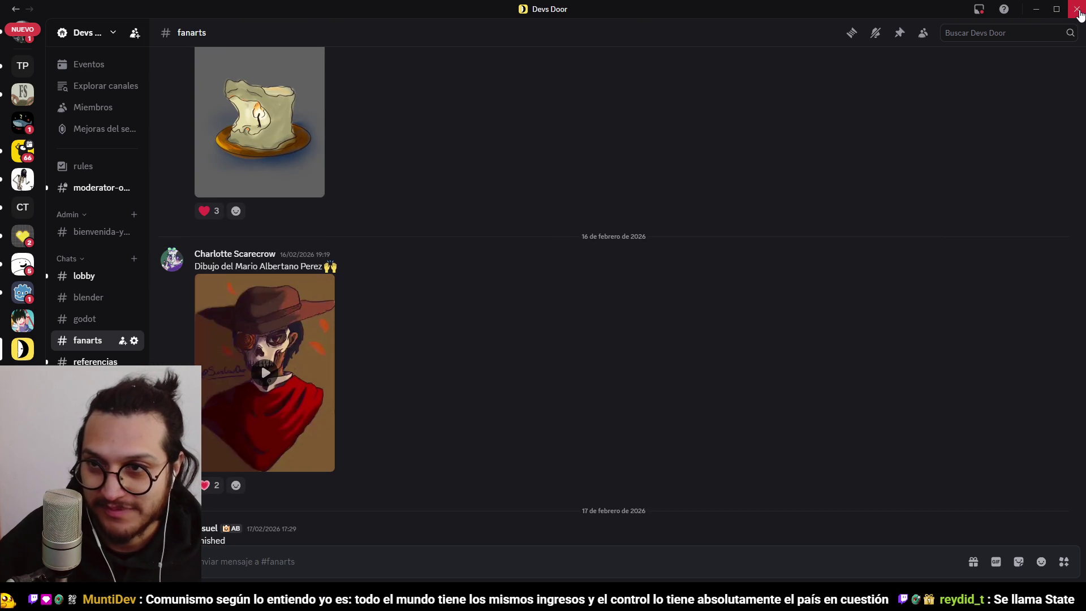
{"action": "left_click", "coordinate": [1080, 13]}
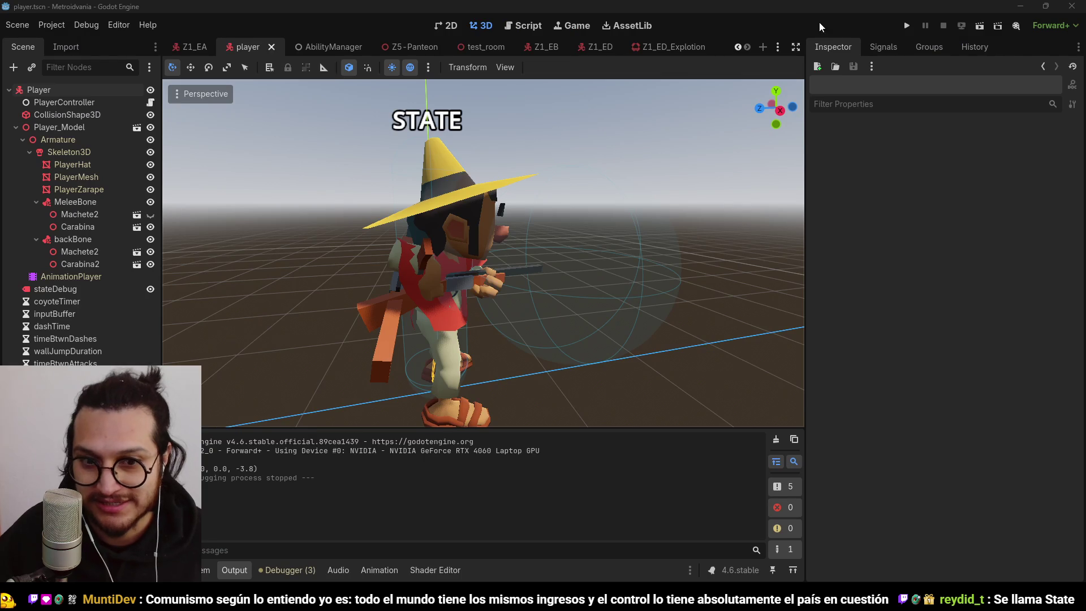
- Save the player scene with Ctrl+S and start the Metroidvania game again
{"action": "key", "text": "ctrl+s"}
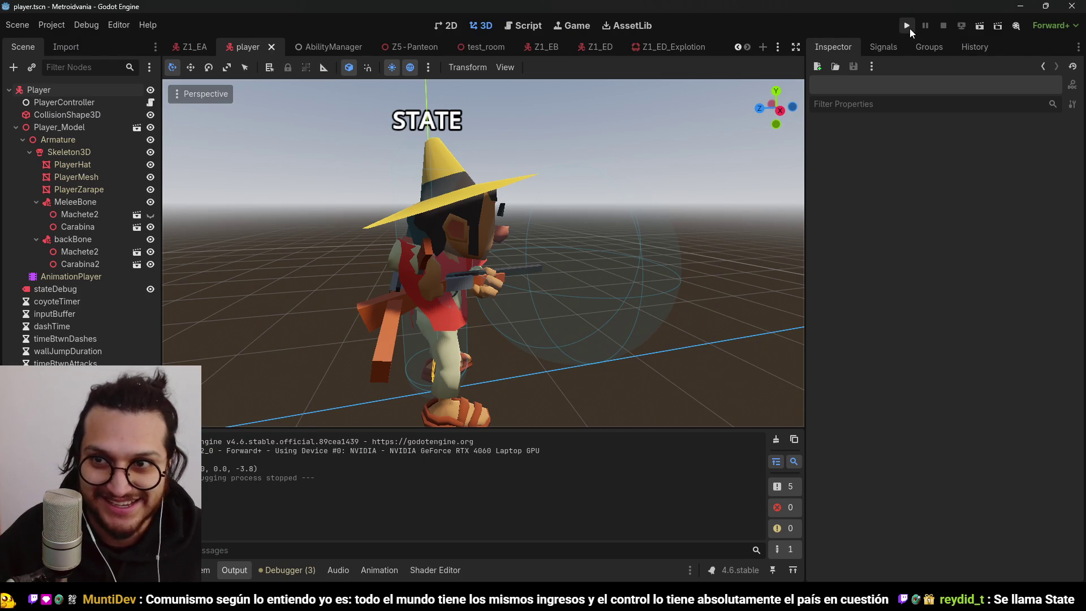
{"action": "left_click", "coordinate": [908, 26]}
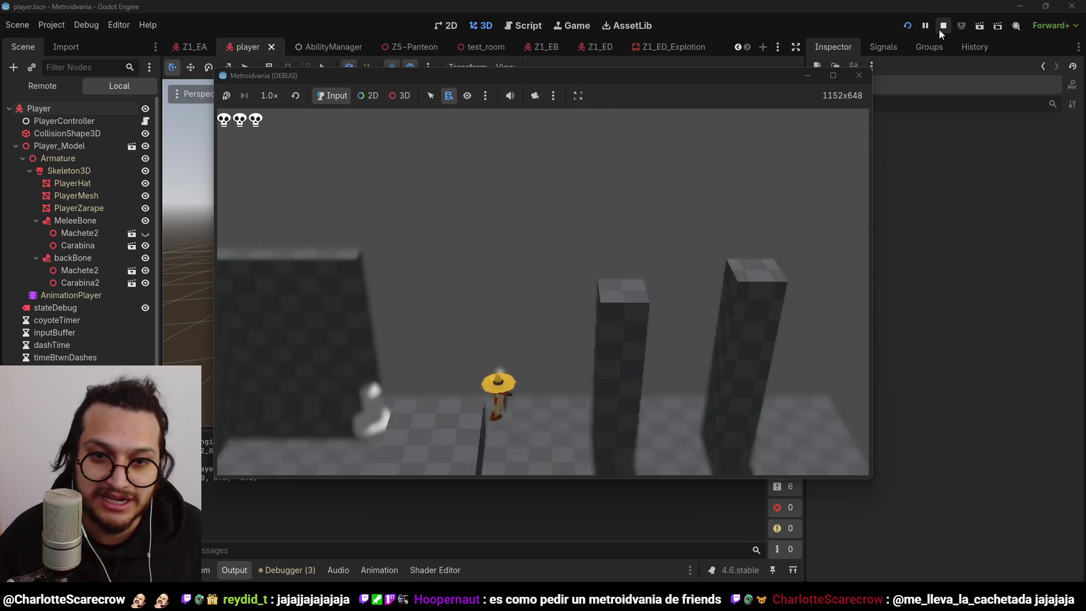
- Move the player left to the wall, wall-jump, then jump right past the statue
{"action": "key", "text": "w"}
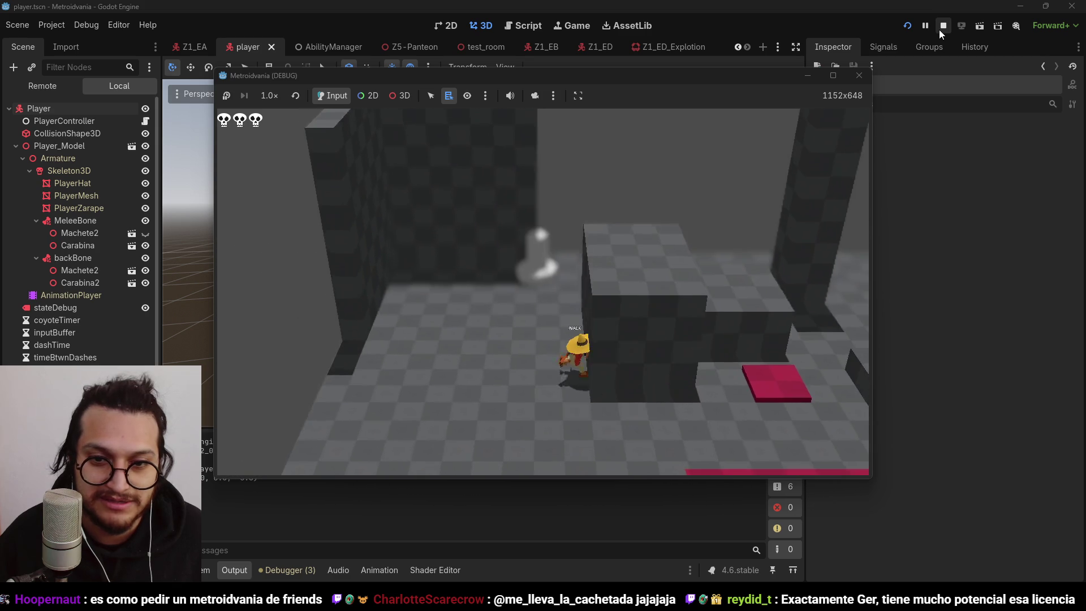
{"action": "key", "text": "a"}
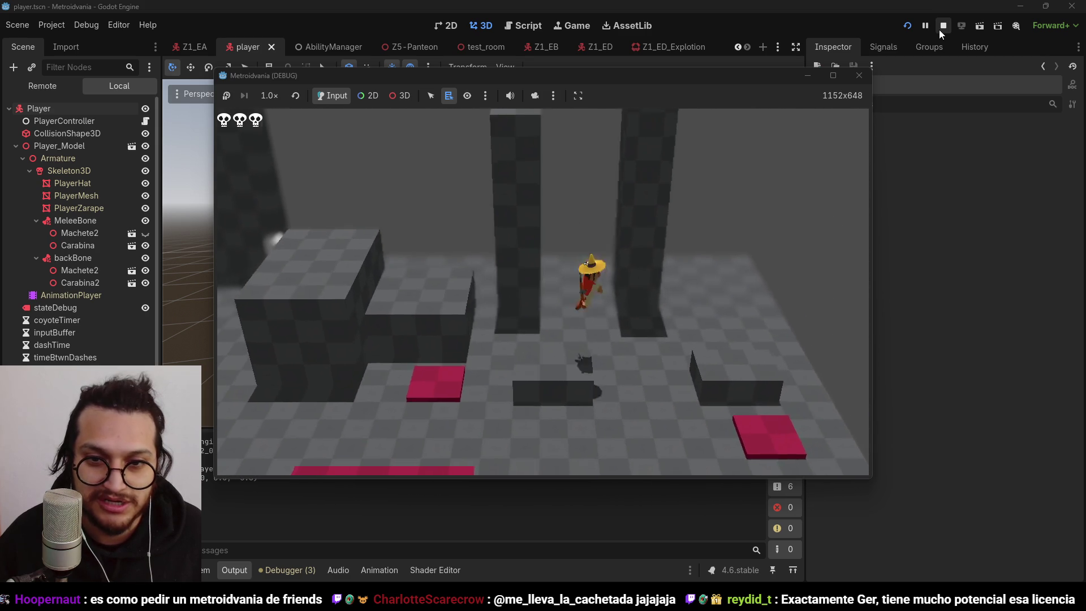
{"action": "key", "text": "a"}
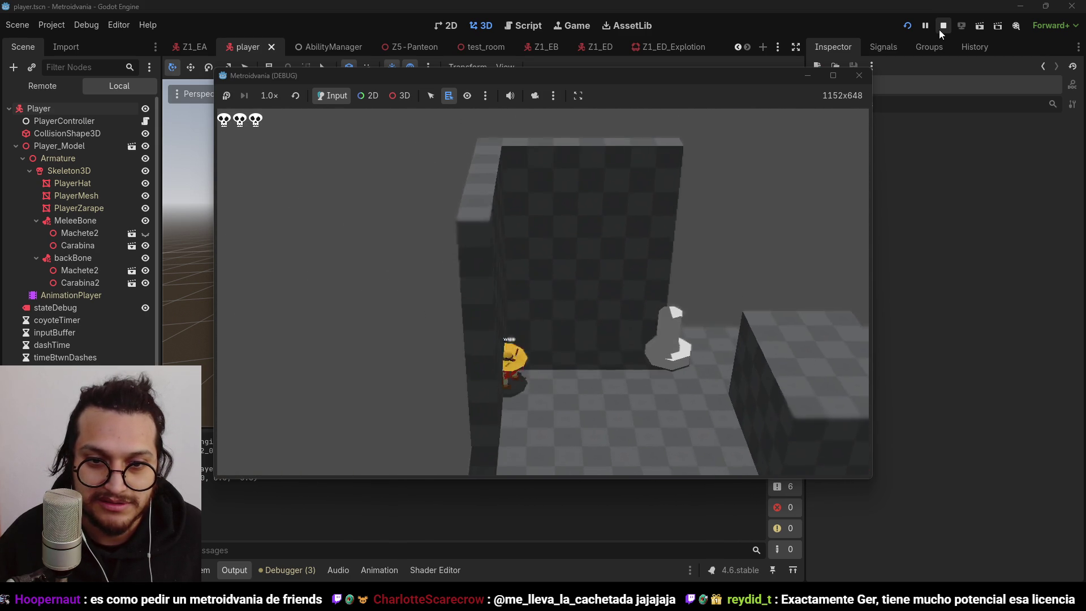
{"action": "key", "text": "space"}
{"action": "key", "text": "a"}
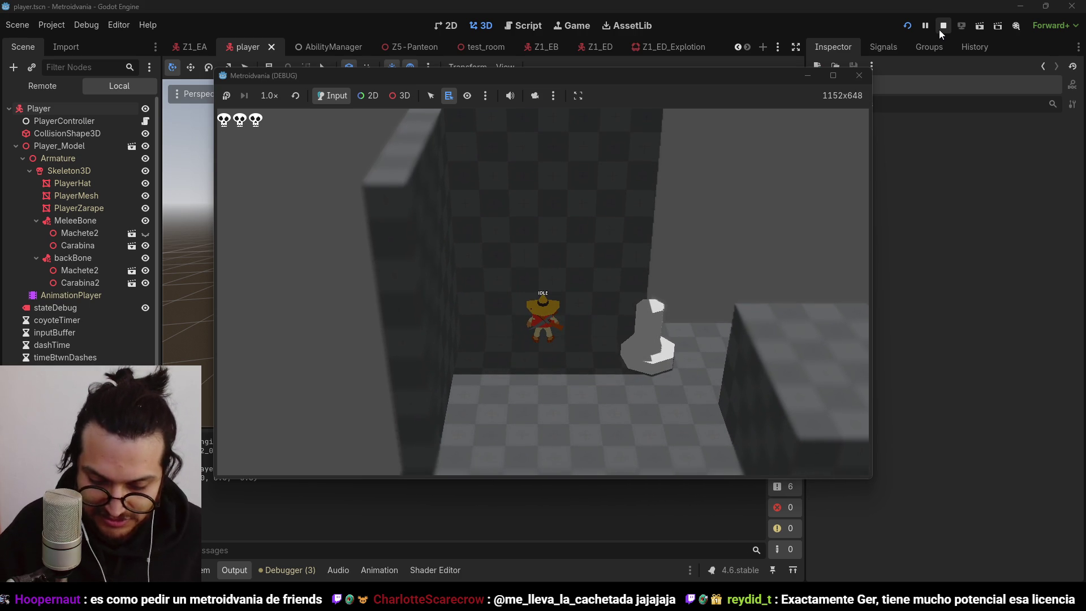
{"action": "key", "text": "d"}
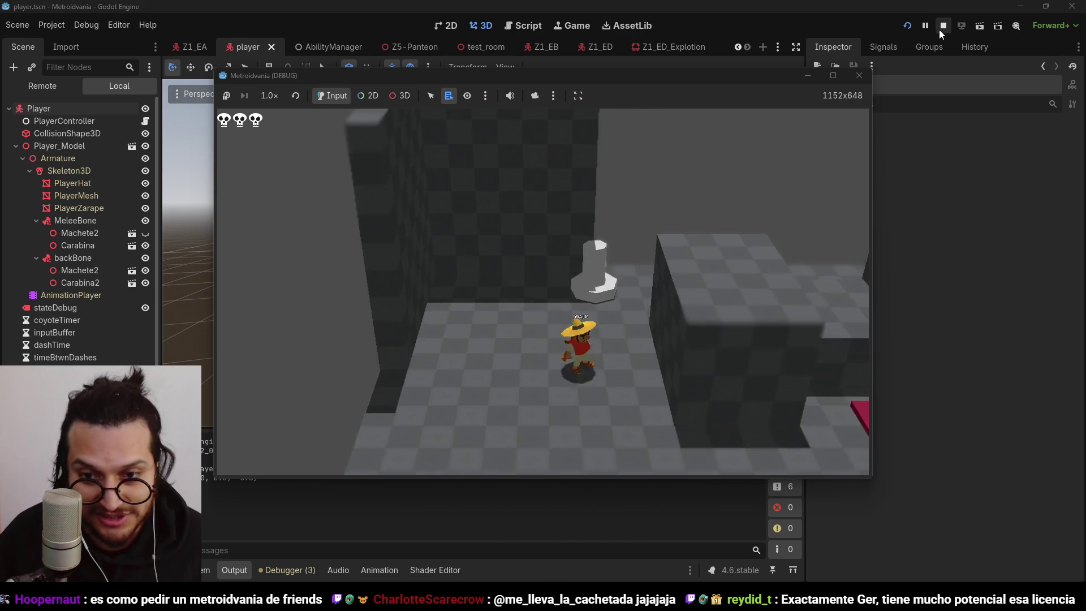
{"action": "key", "text": "space"}
{"action": "key", "text": "d"}
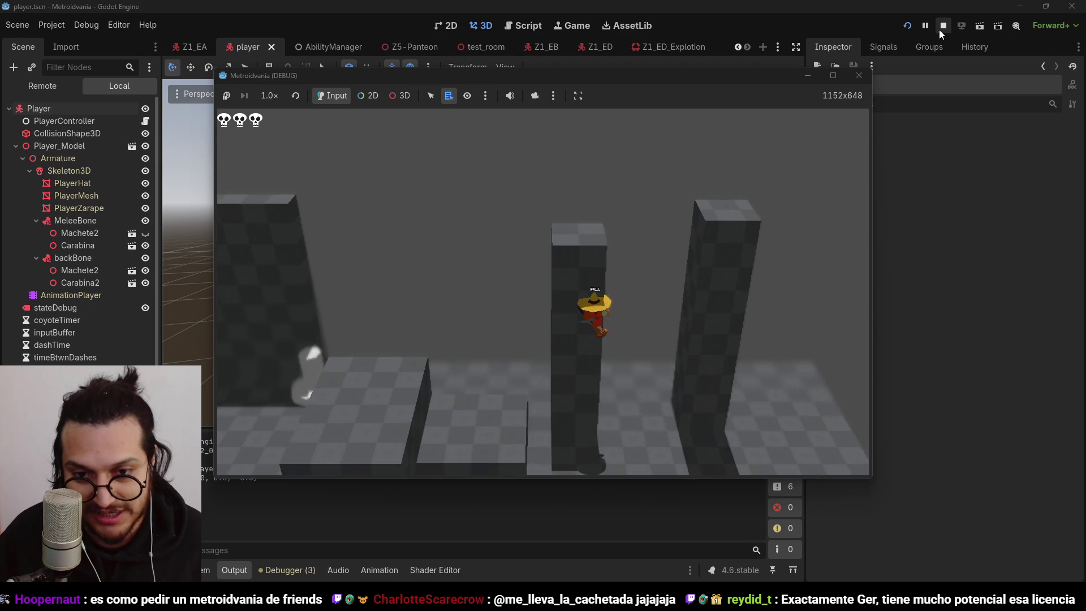
{"action": "key", "text": "space"}
{"action": "key", "text": "a"}
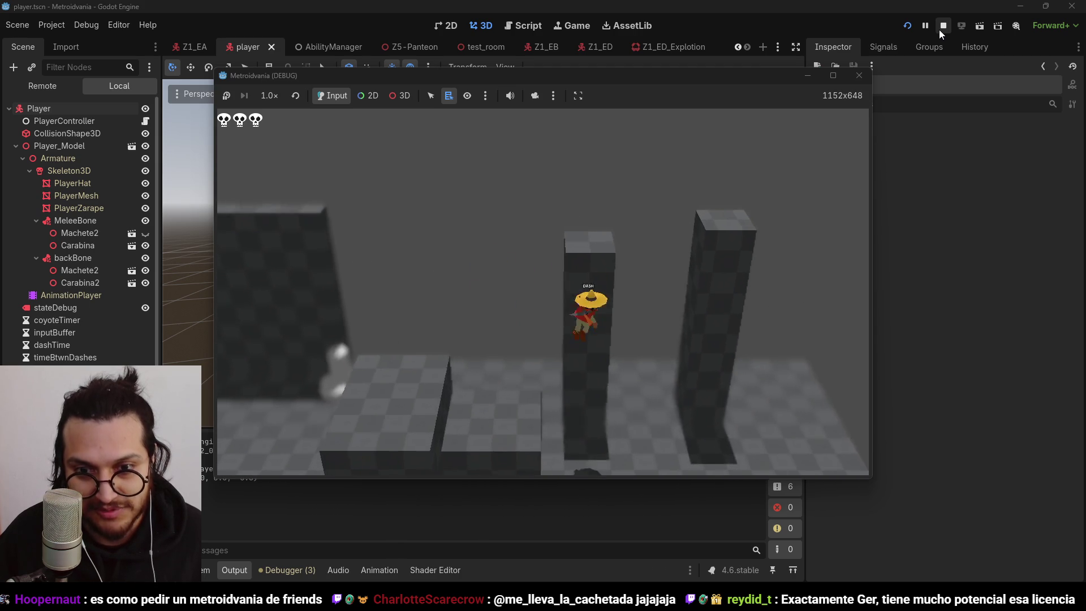
- Cling to and wall-jump between the pillars until the player stands atop a tall one
{"action": "key", "text": "d"}
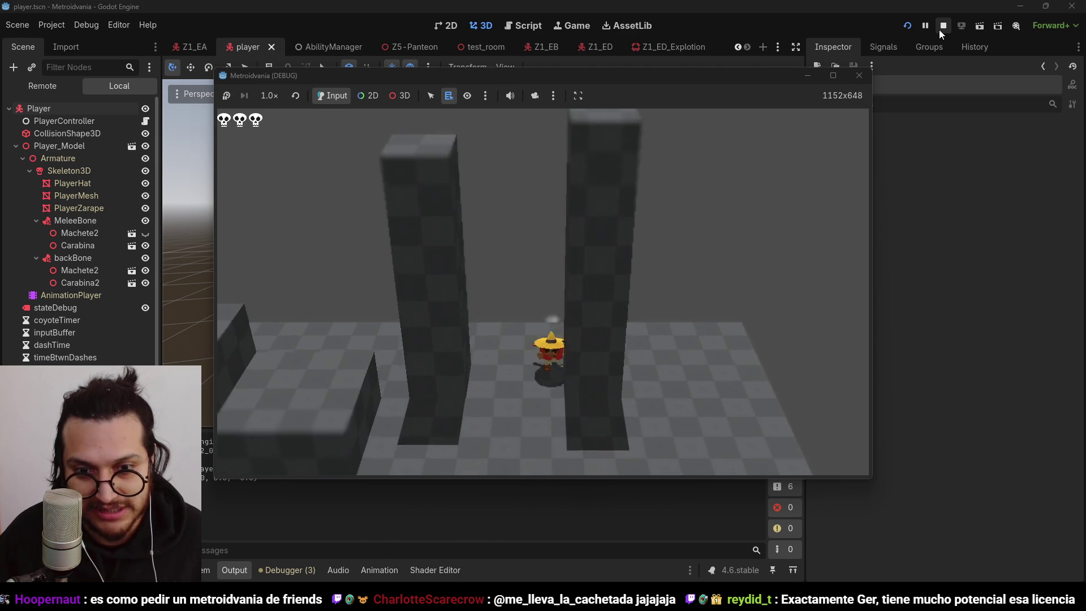
{"action": "key", "text": "space"}
{"action": "key", "text": "a"}
{"action": "key", "text": "space"}
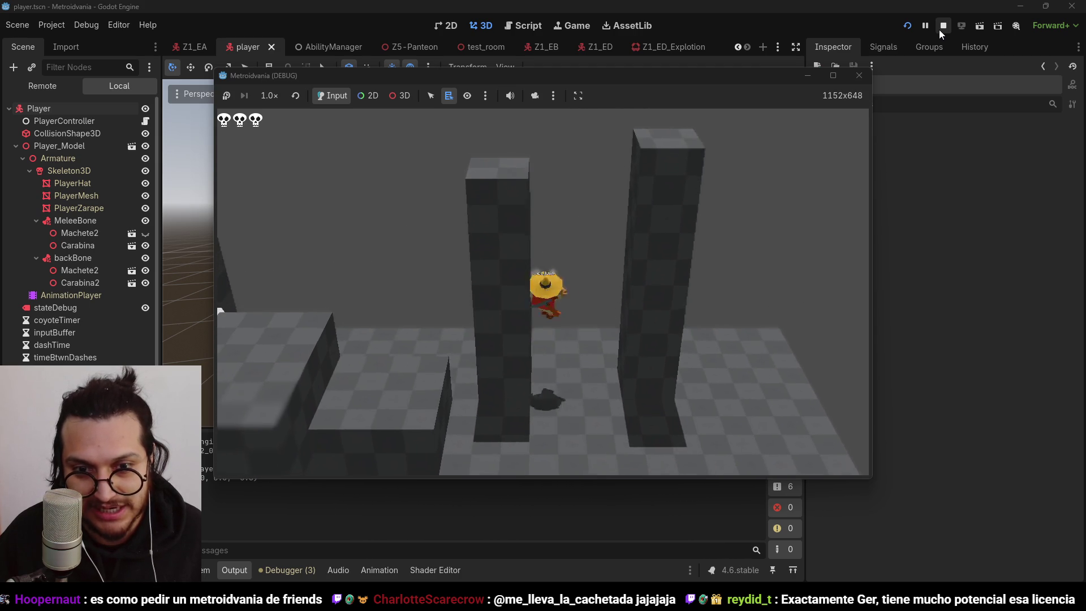
{"action": "key", "text": "space"}
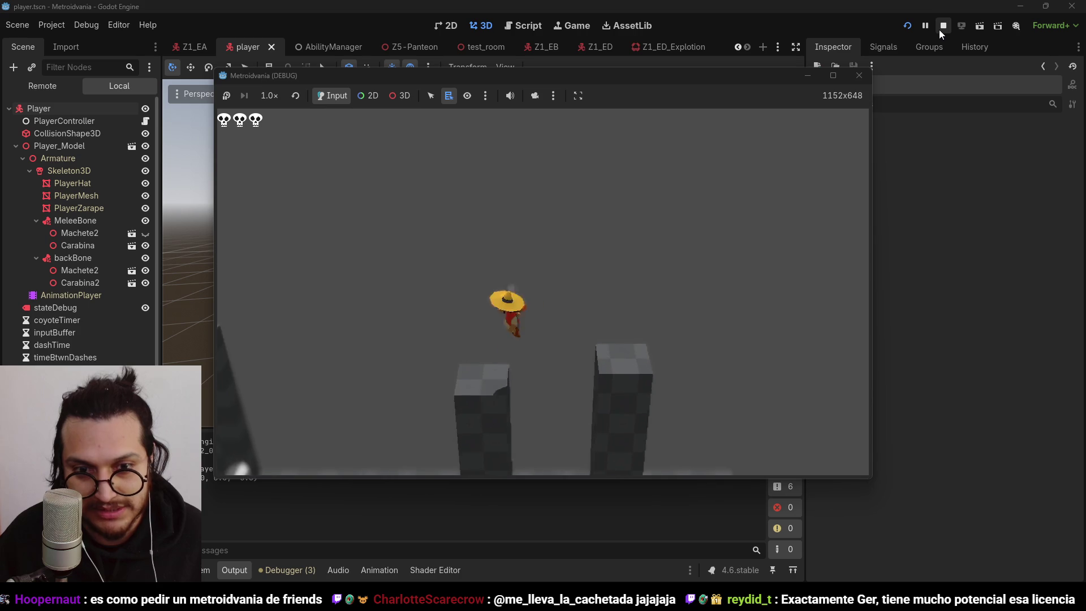
{"action": "key", "text": "d"}
{"action": "key", "text": "space"}
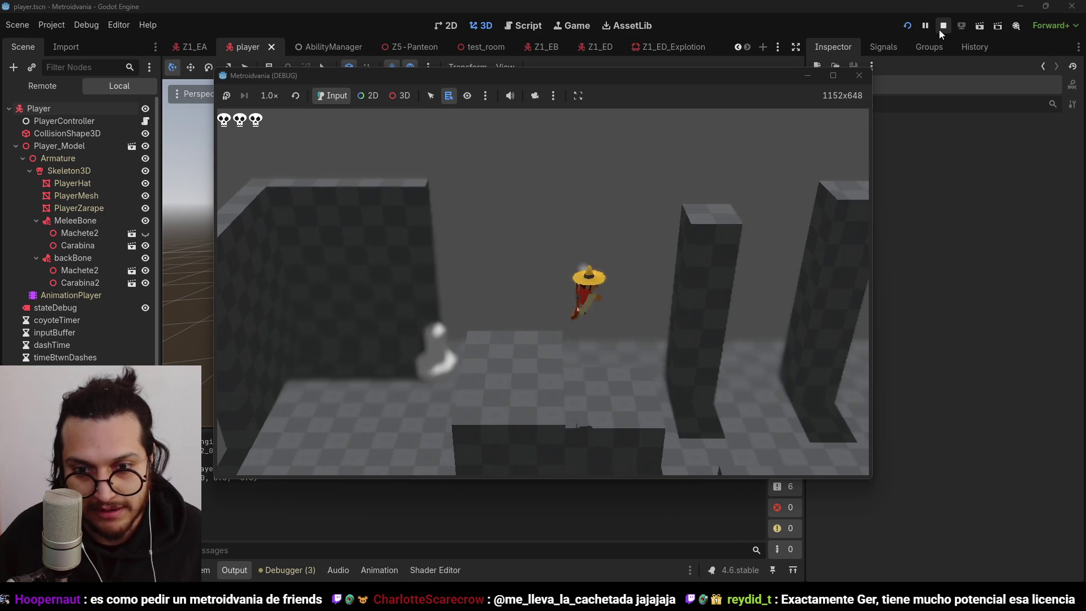
{"action": "key", "text": "space"}
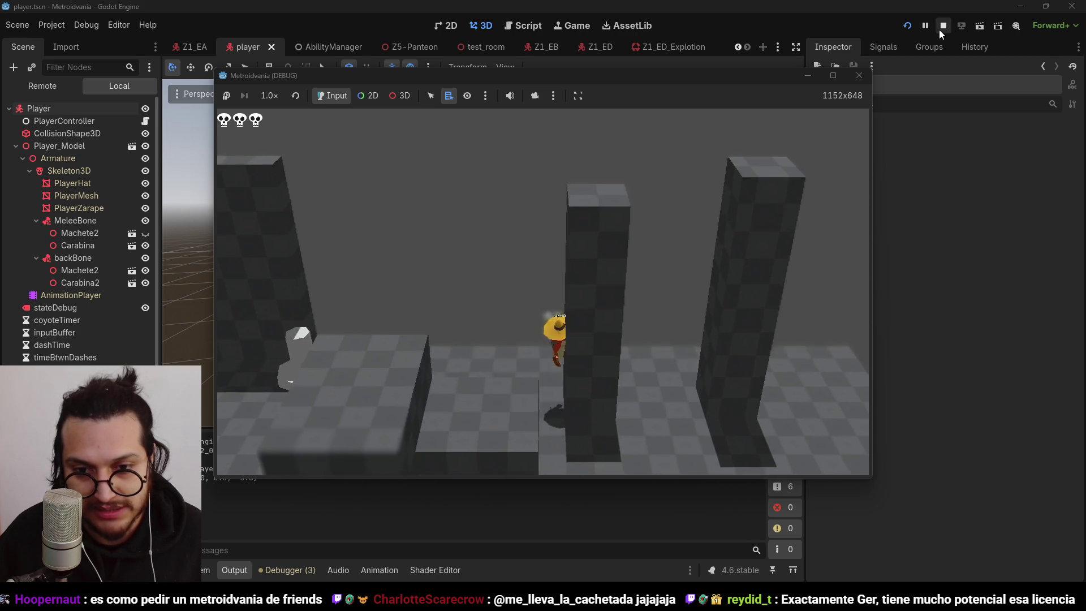
{"action": "key", "text": "space"}
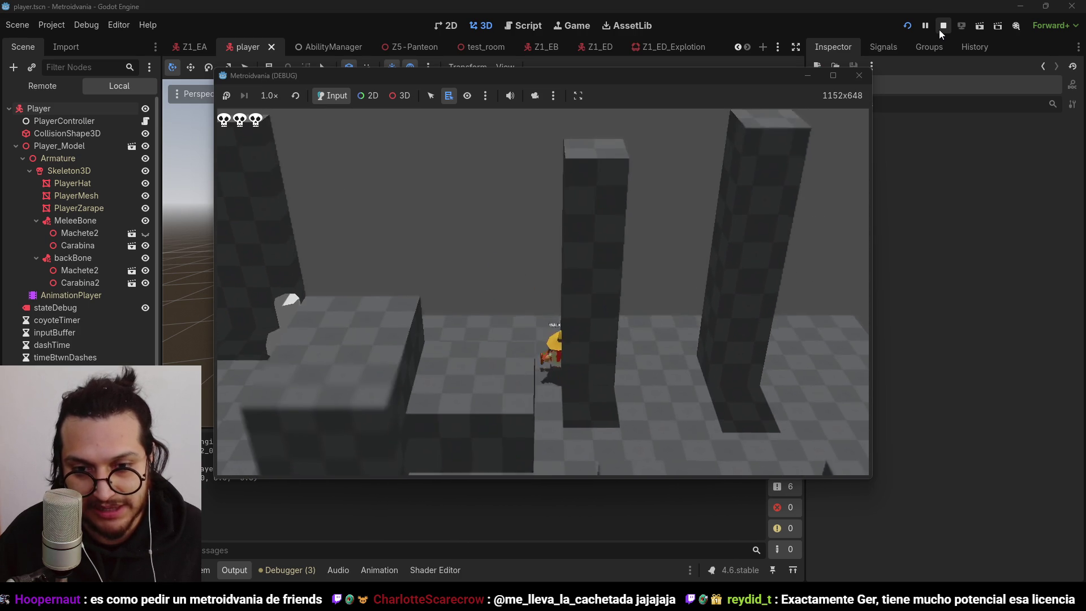
{"action": "key", "text": "space"}
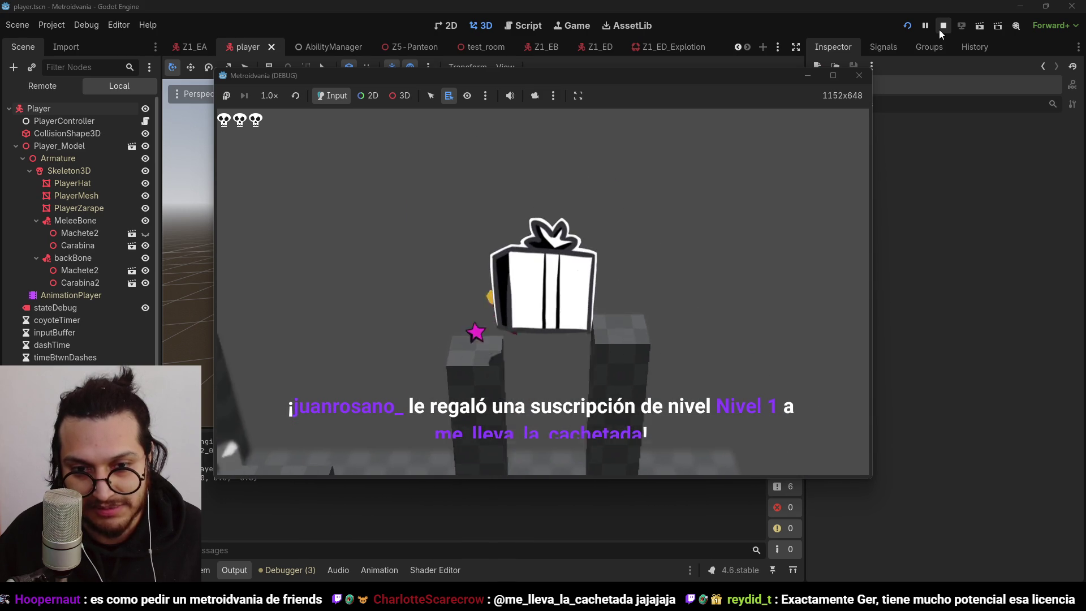
{"action": "key", "text": "space"}
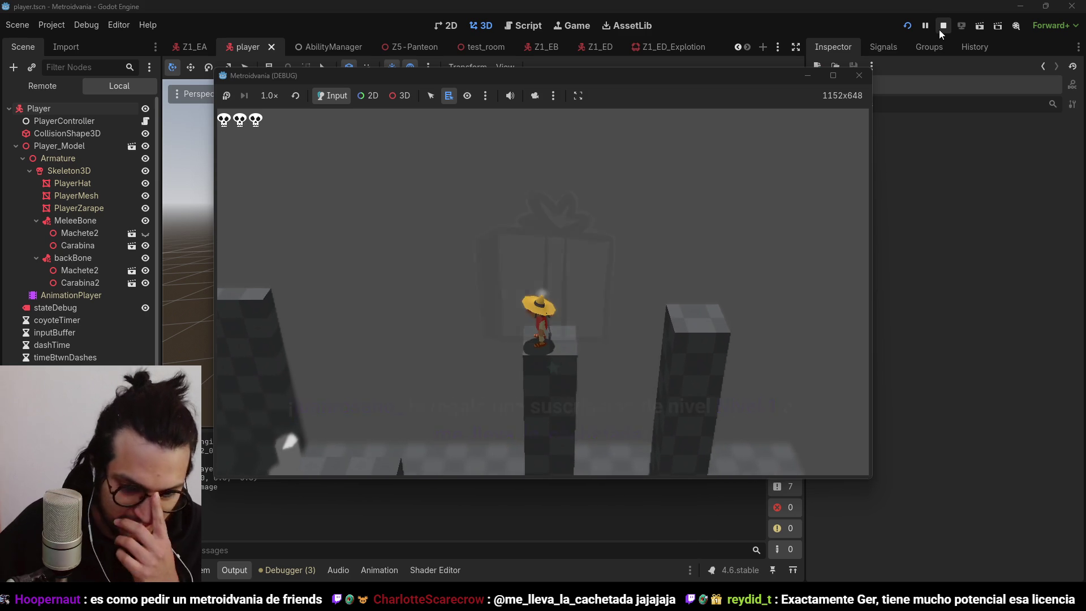
- Stop the running playtest to close the debug game window
{"action": "left_click", "coordinate": [942, 29]}
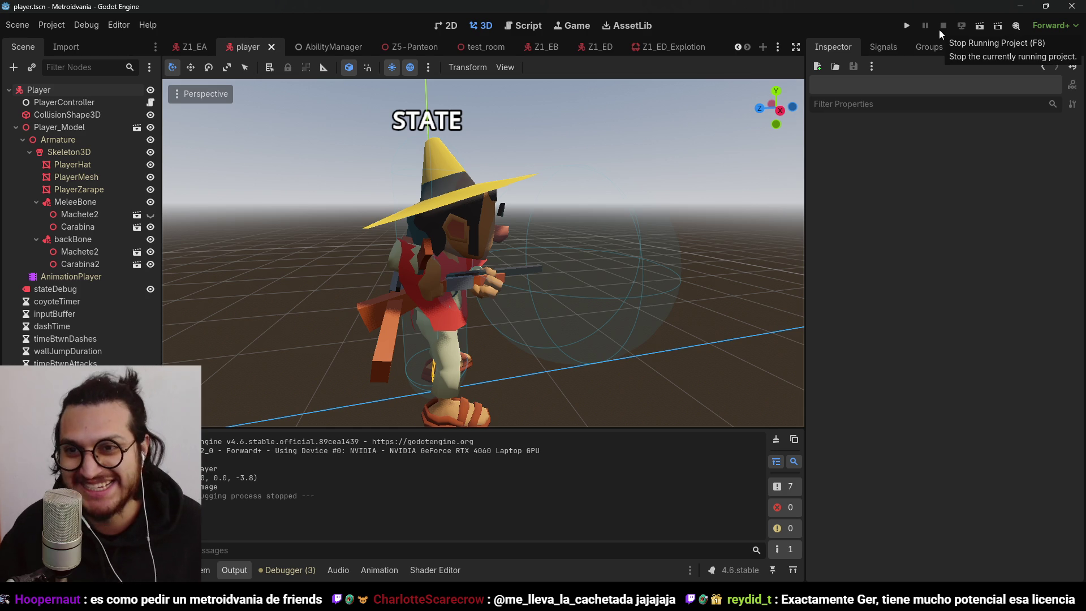
{"action": "left_click", "coordinate": [905, 26]}
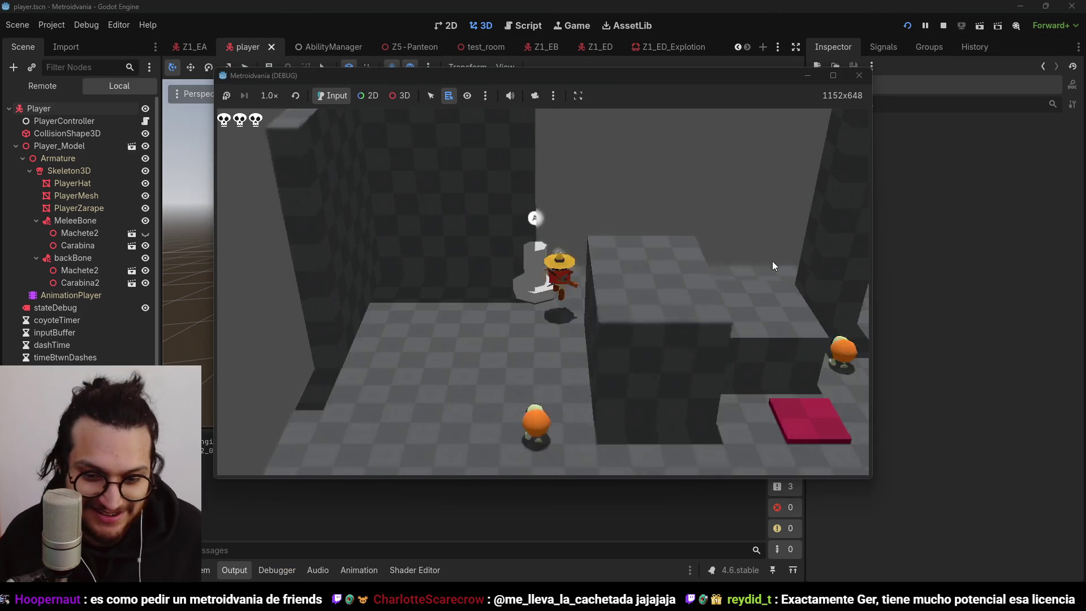
{"action": "key", "text": "d"}
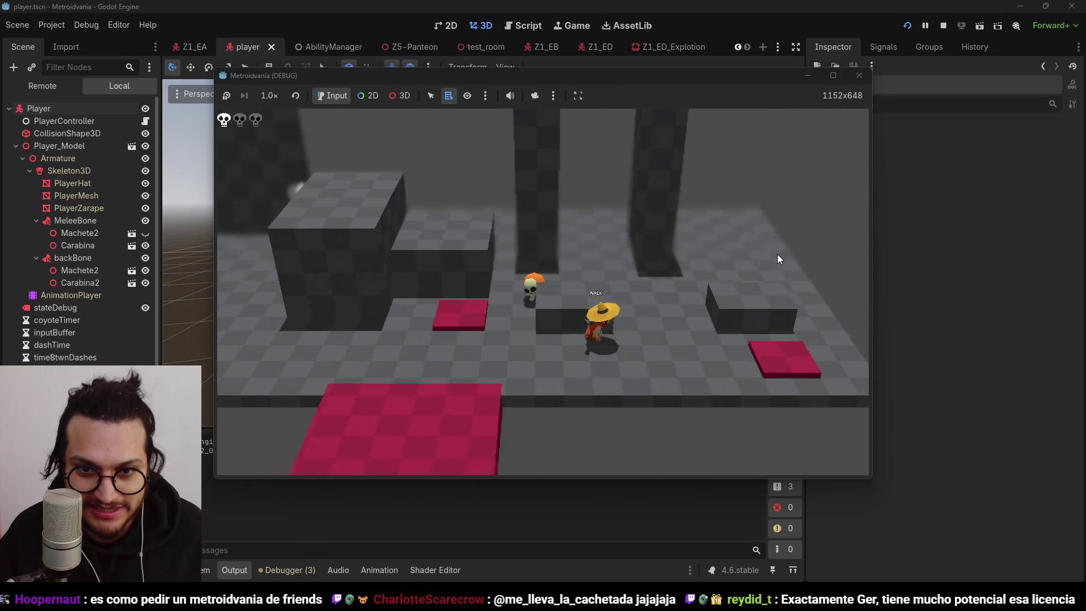
{"action": "key", "text": "space"}
{"action": "key", "text": "d"}
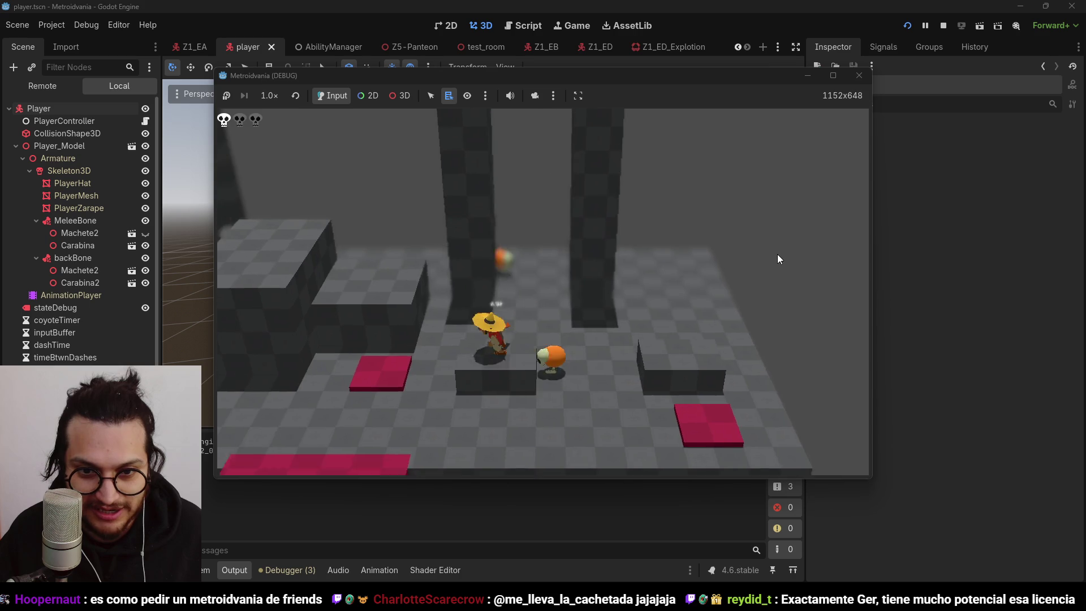
{"action": "key", "text": "d"}
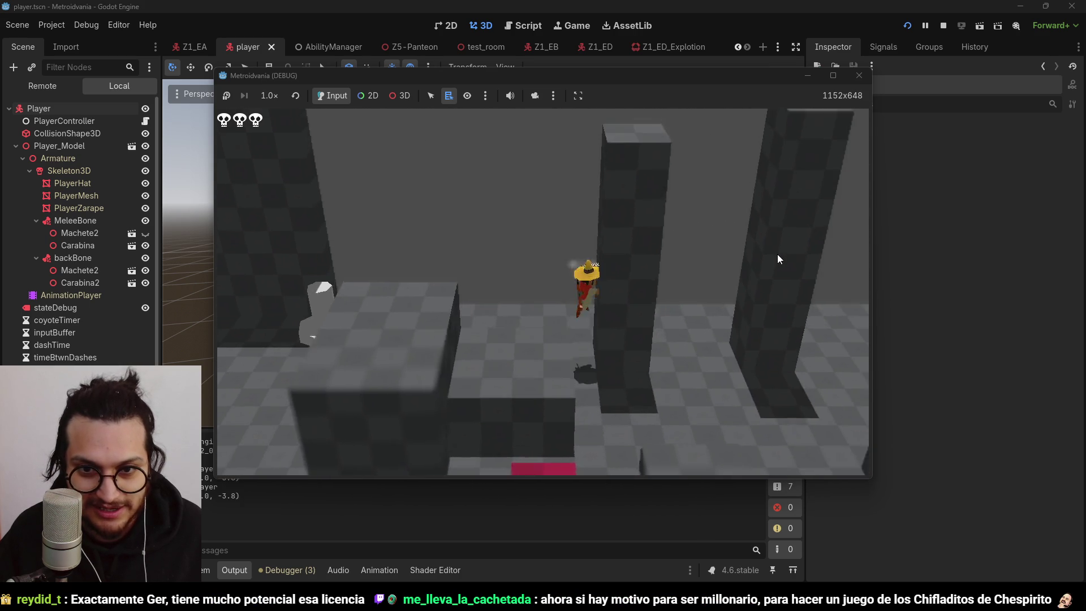
{"action": "key", "text": "shift"}
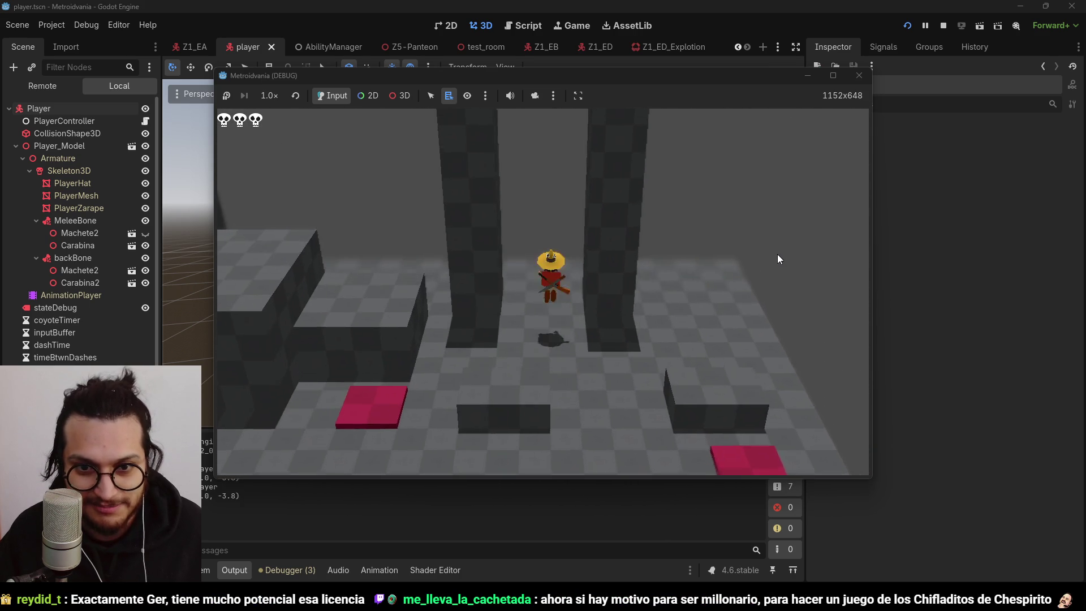
{"action": "key", "text": "space"}
{"action": "key", "text": "space"}
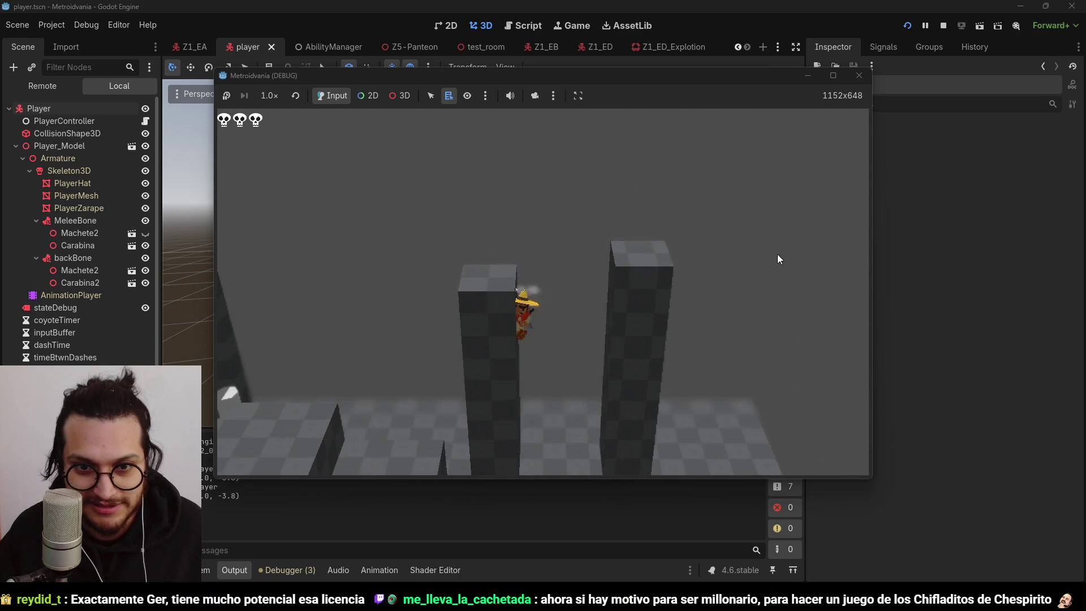
{"action": "key", "text": "space"}
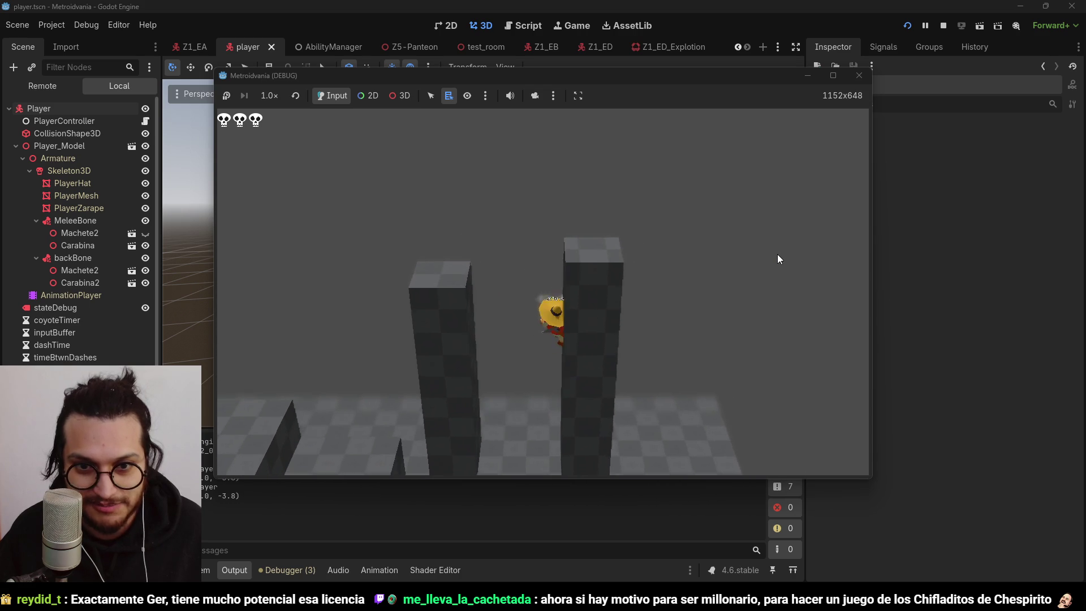
{"action": "key", "text": "a"}
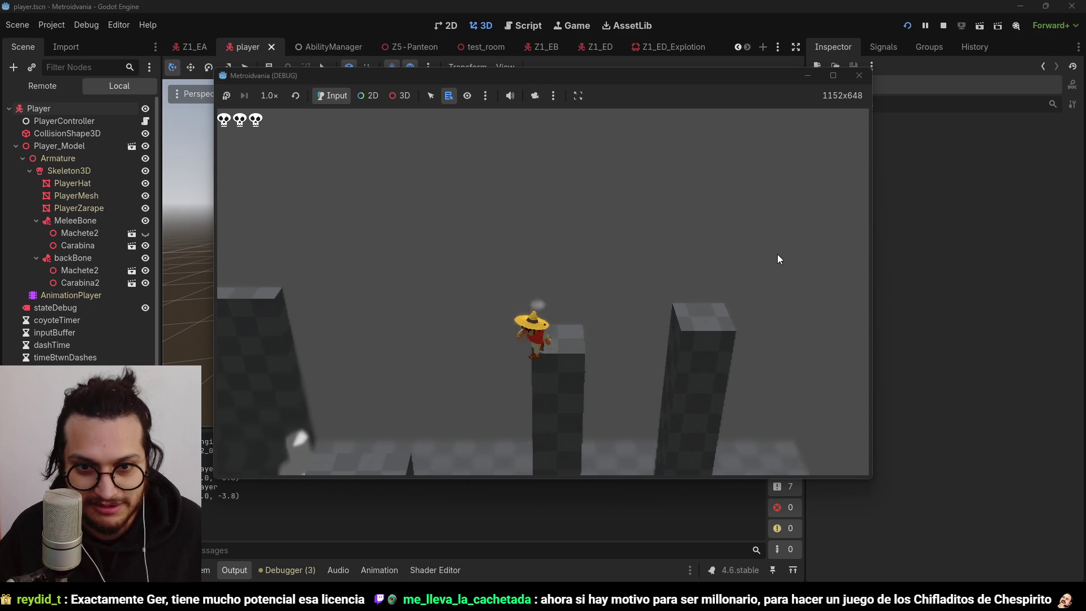
{"action": "key", "text": "d"}
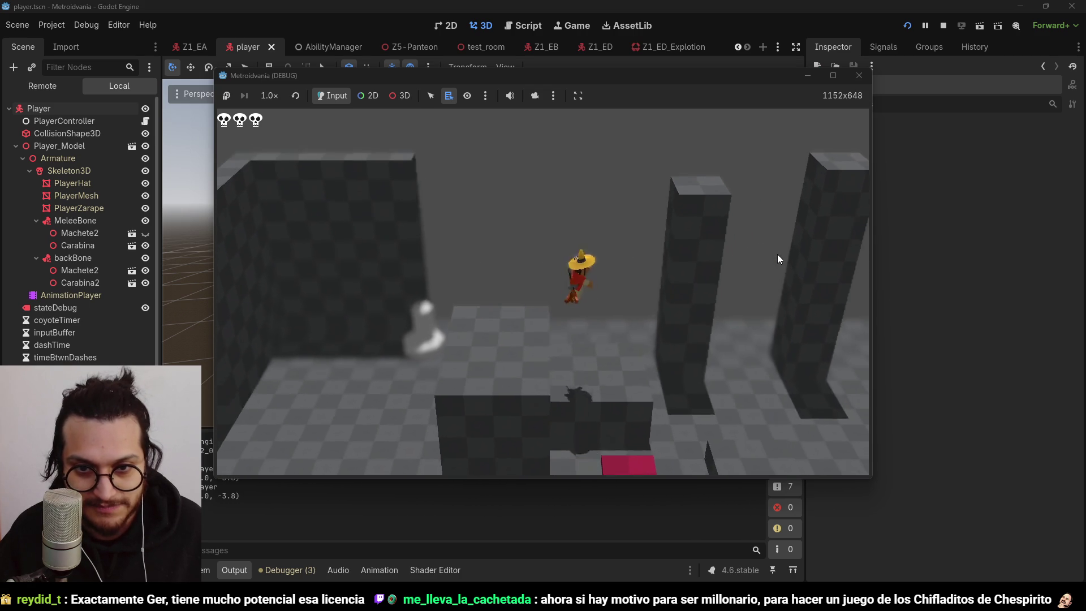
{"action": "key", "text": "a"}
{"action": "key", "text": "space"}
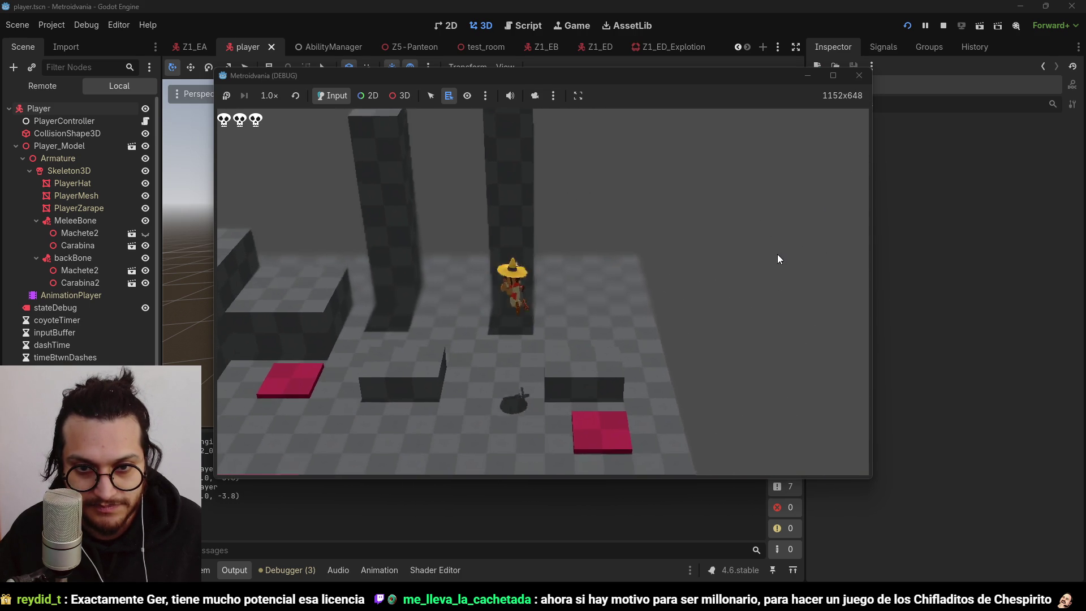
{"action": "key", "text": "a"}
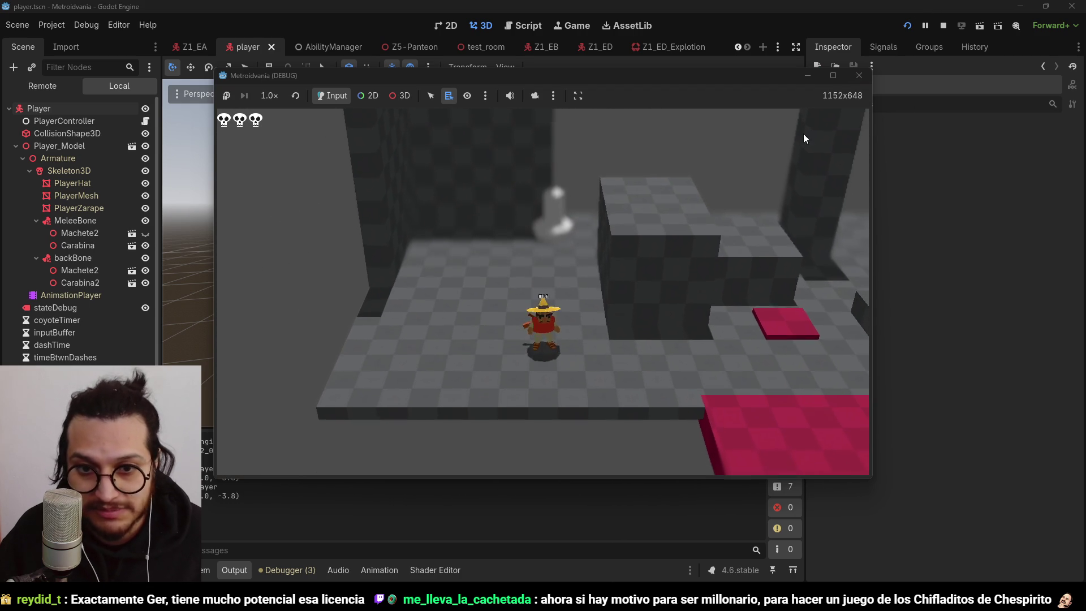
{"action": "key", "text": "F8"}
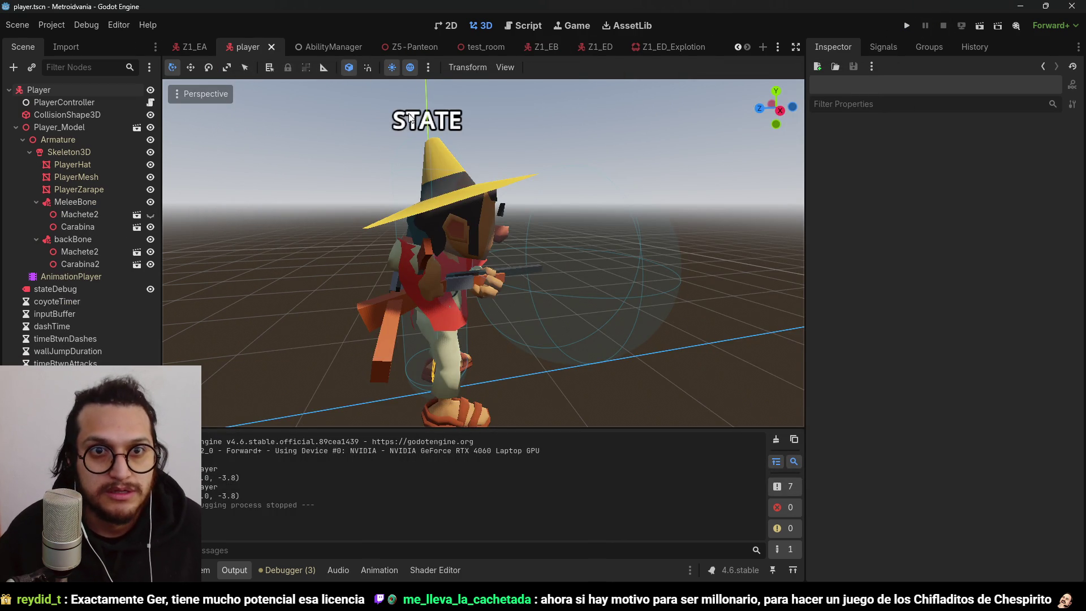
- Show the res://Shaders/ folder and its material files in the FileSystem dock
{"action": "left_click_drag", "start_coordinate": [410, 117], "coordinate": [509, 255]}
{"action": "scroll", "coordinate": [509, 254], "scroll_direction": "down", "scroll_amount": 4}
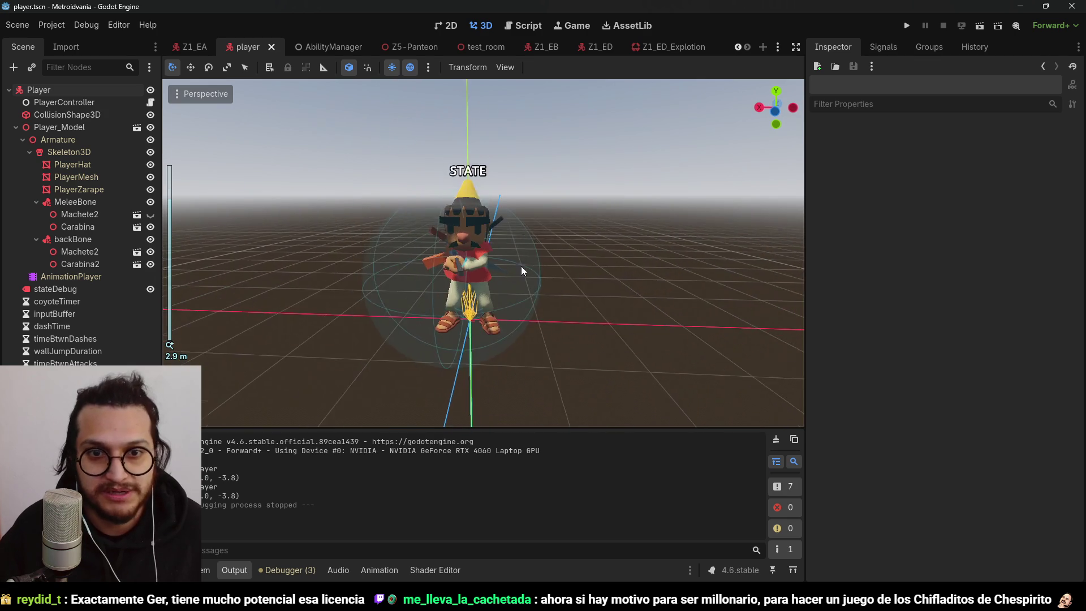
{"action": "scroll", "coordinate": [521, 271], "scroll_direction": "down", "scroll_amount": 2}
{"action": "key", "text": "KP_5"}
{"action": "key", "text": "KP_5"}
{"action": "key", "text": "KP_5"}
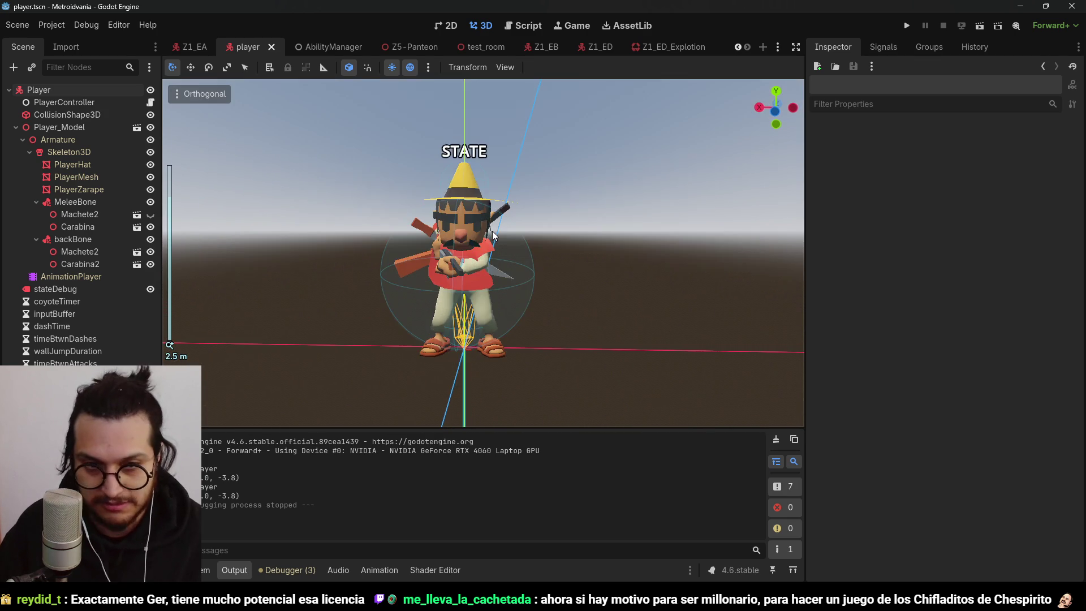
{"action": "scroll", "coordinate": [493, 234], "scroll_direction": "down", "scroll_amount": 2}
{"action": "mouse_move", "coordinate": [493, 235]}
{"action": "left_mouse_down"}
{"action": "mouse_move", "coordinate": [459, 249]}
{"action": "mouse_move", "coordinate": [485, 260]}
{"action": "mouse_move", "coordinate": [565, 238]}
{"action": "mouse_move", "coordinate": [434, 242]}
{"action": "left_mouse_up"}
{"action": "scroll", "coordinate": [434, 242], "scroll_direction": "down", "scroll_amount": 1}
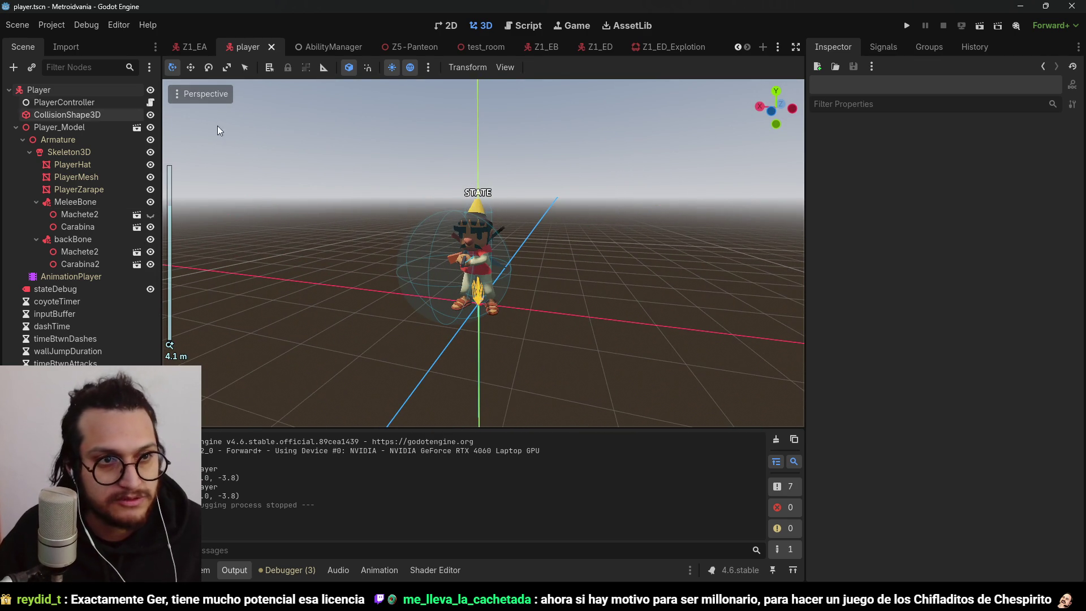
{"action": "left_click", "coordinate": [207, 570]}
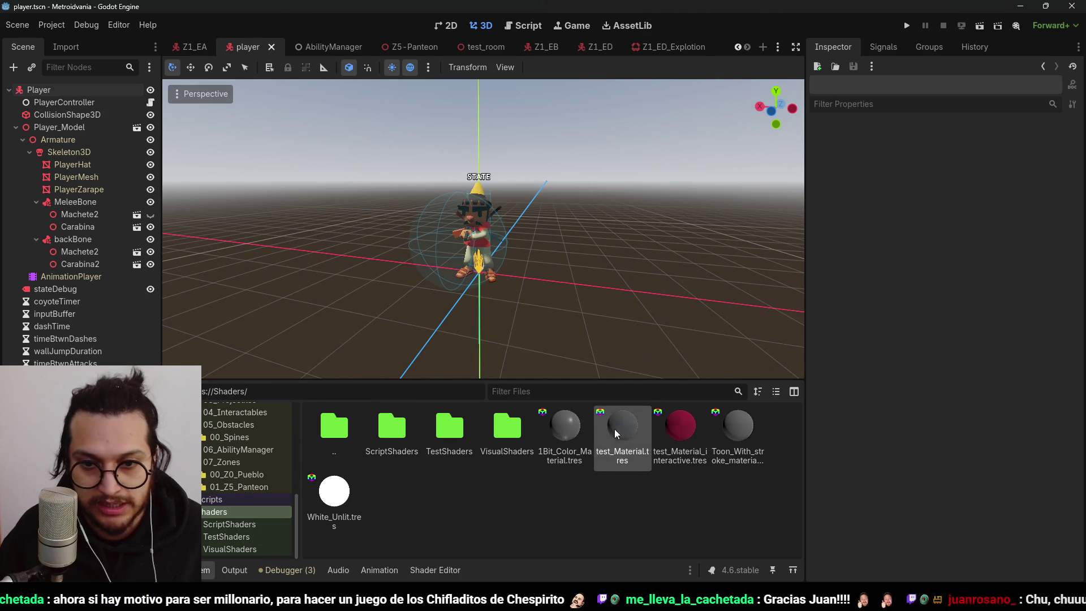
- Set 1Bit_Color_Material.tres Shading Mode to Unshaded and run the game to test it
{"action": "left_click", "coordinate": [565, 425]}
{"action": "left_click", "coordinate": [1013, 260]}
{"action": "left_click", "coordinate": [1020, 273]}
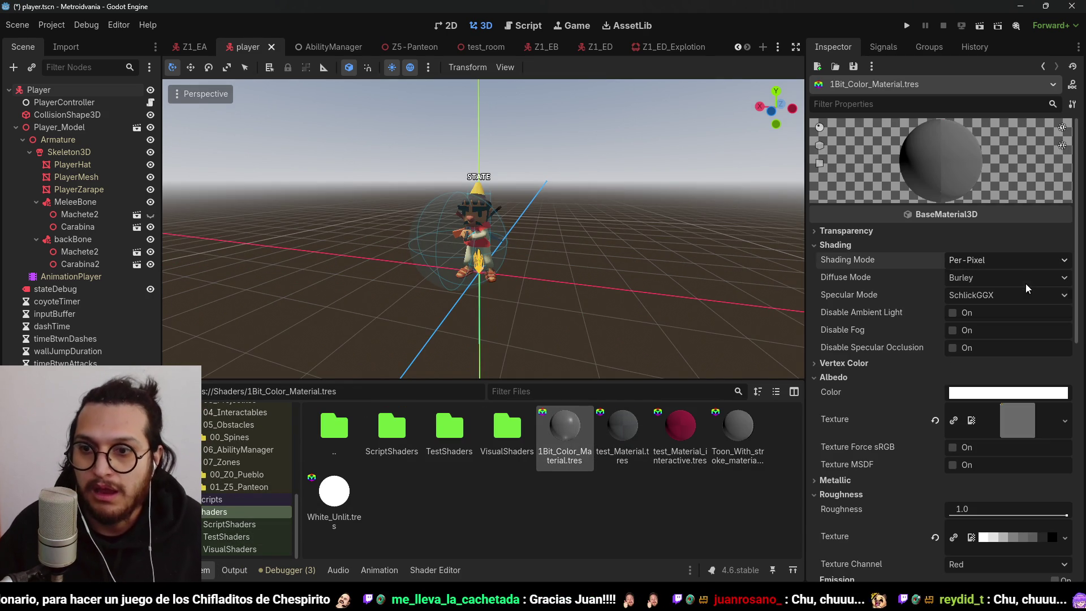
{"action": "left_click", "coordinate": [911, 27]}
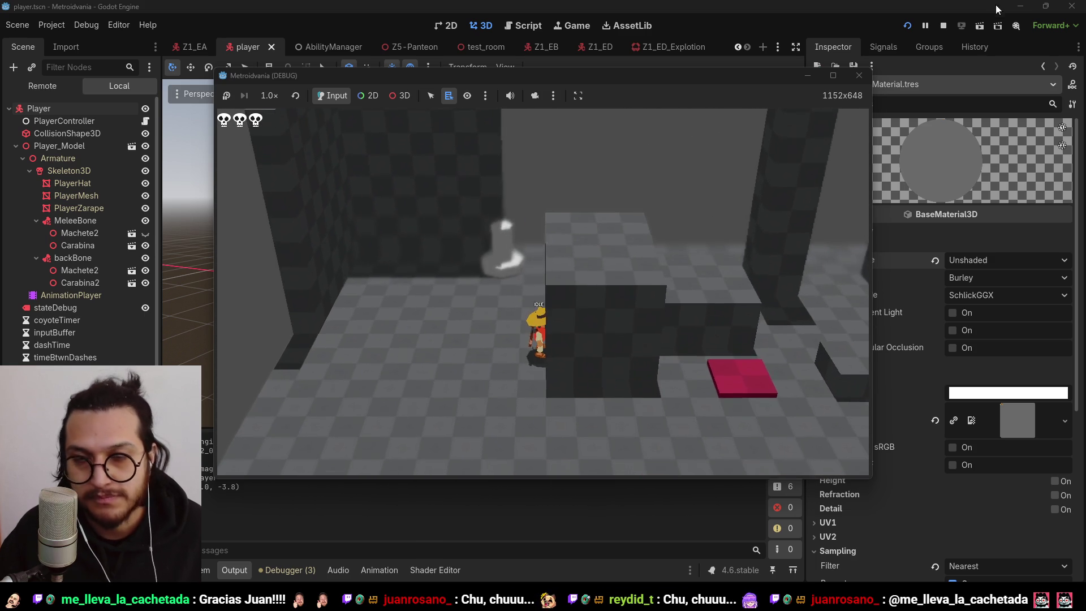
- Stop the test run and revert 1Bit_Color_Material's Shading Mode to Per-Pixel
{"action": "left_click", "coordinate": [943, 26]}
{"action": "left_click", "coordinate": [934, 259]}
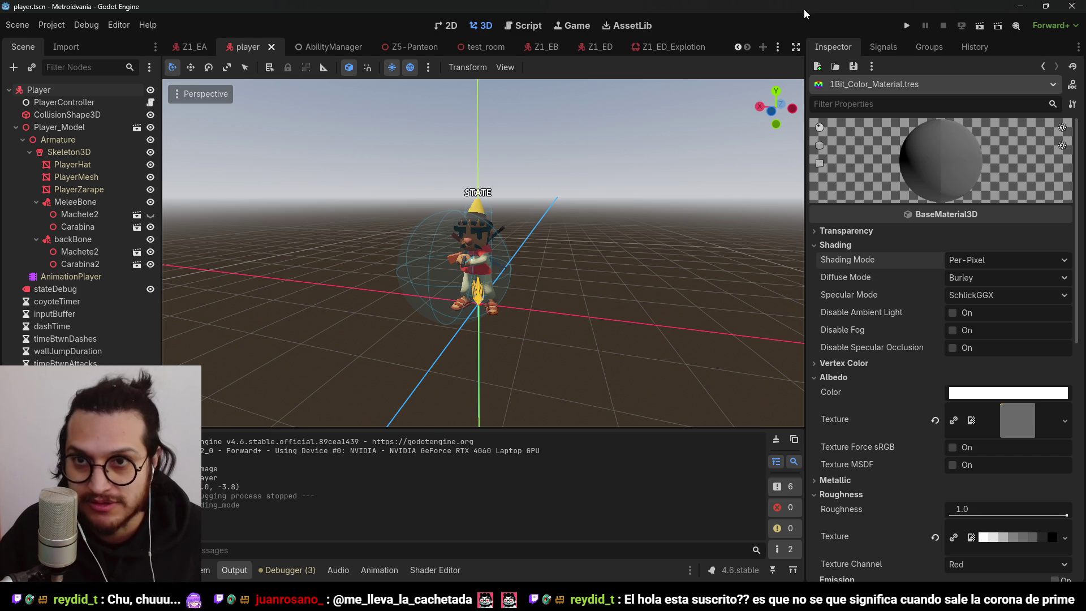
- Start the Metroidvania game again with Per-Pixel shading restored
{"action": "left_click", "coordinate": [907, 26]}
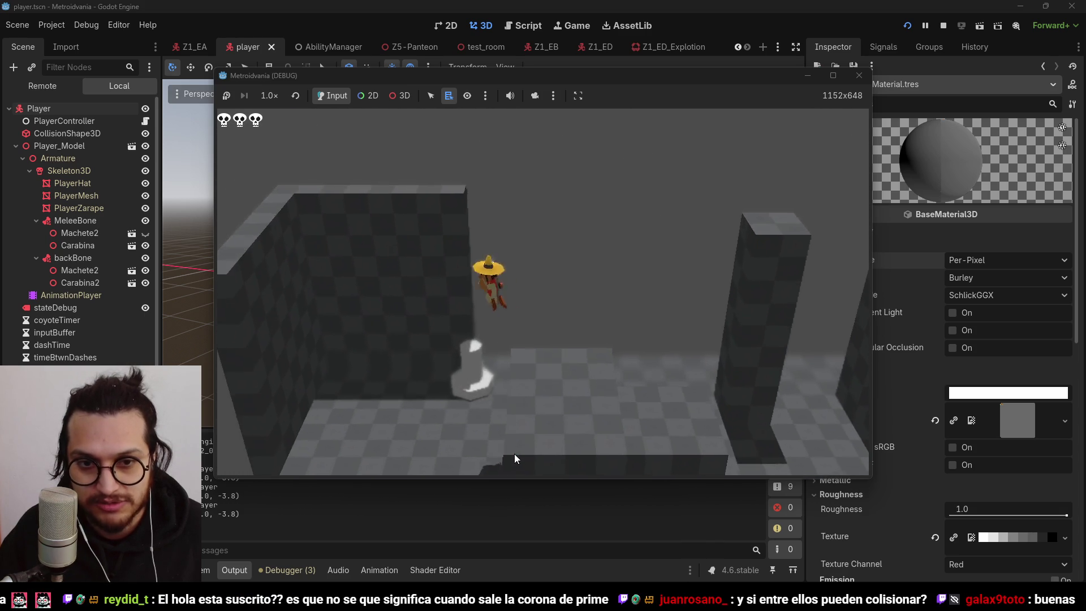
- Stop the running game, save with Ctrl+S, hide the Output panel and bring up the Z1_ED enemy scene
{"action": "left_click", "coordinate": [943, 26]}
{"action": "key", "text": "ctrl+s"}
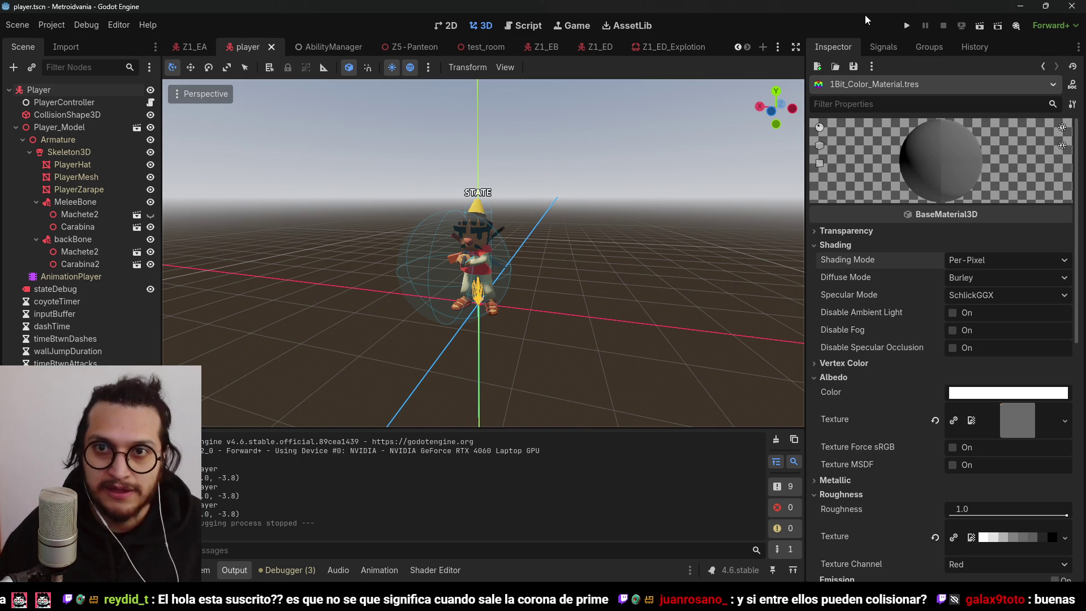
{"action": "key", "text": "ctrl+s"}
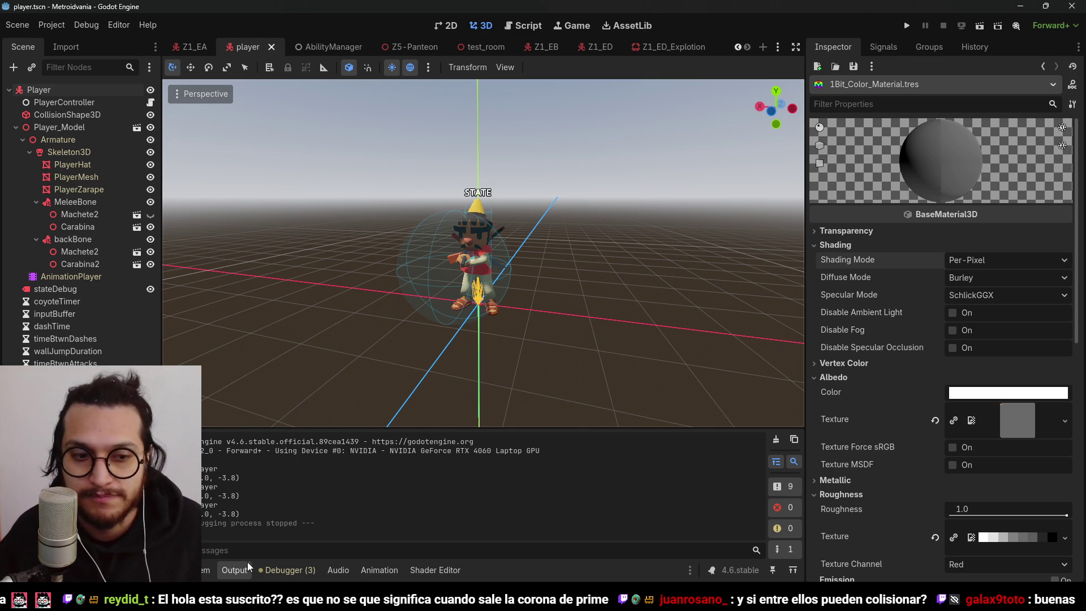
{"action": "left_click", "coordinate": [242, 575]}
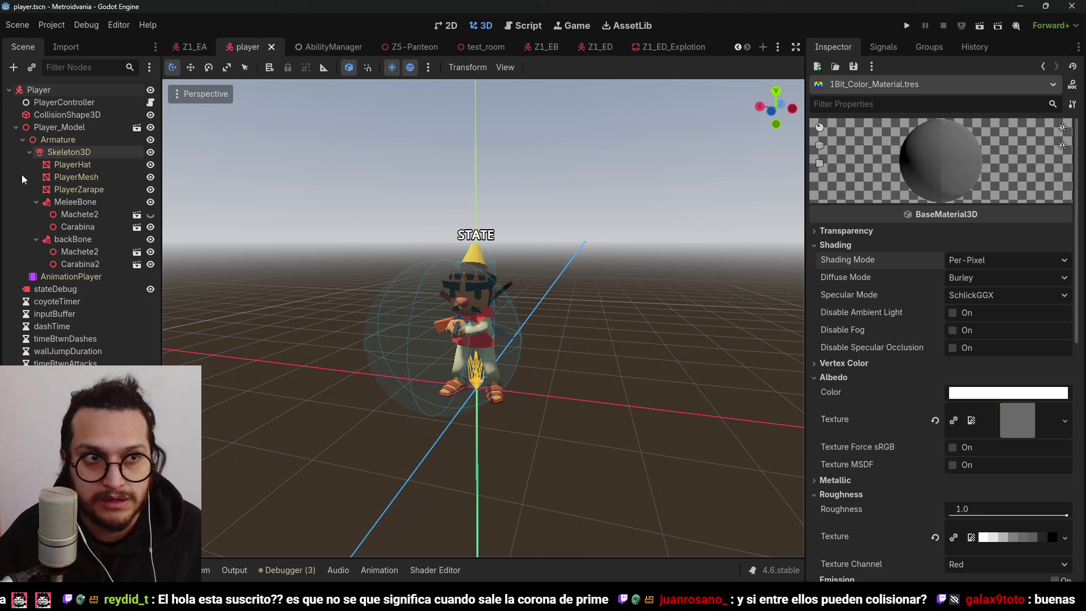
{"action": "left_click", "coordinate": [594, 47]}
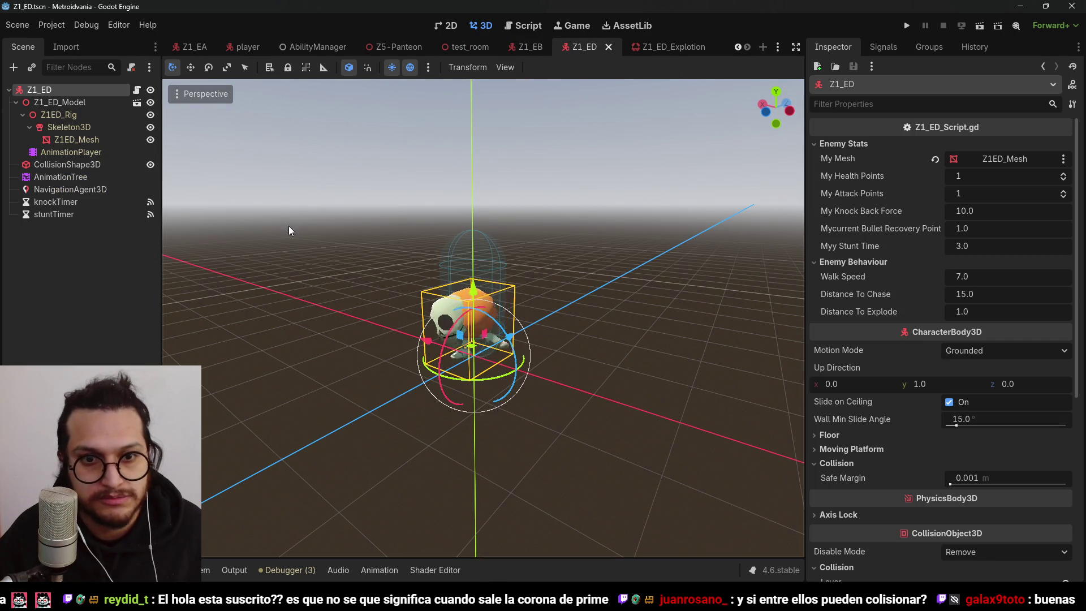
- Tick the Enemies layer in the Z1_ED root's Collision Mask, then launch the game to test
{"action": "left_click", "coordinate": [62, 164]}
{"action": "left_click", "coordinate": [63, 91]}
{"action": "scroll", "coordinate": [950, 334], "scroll_direction": "down", "scroll_amount": 3}
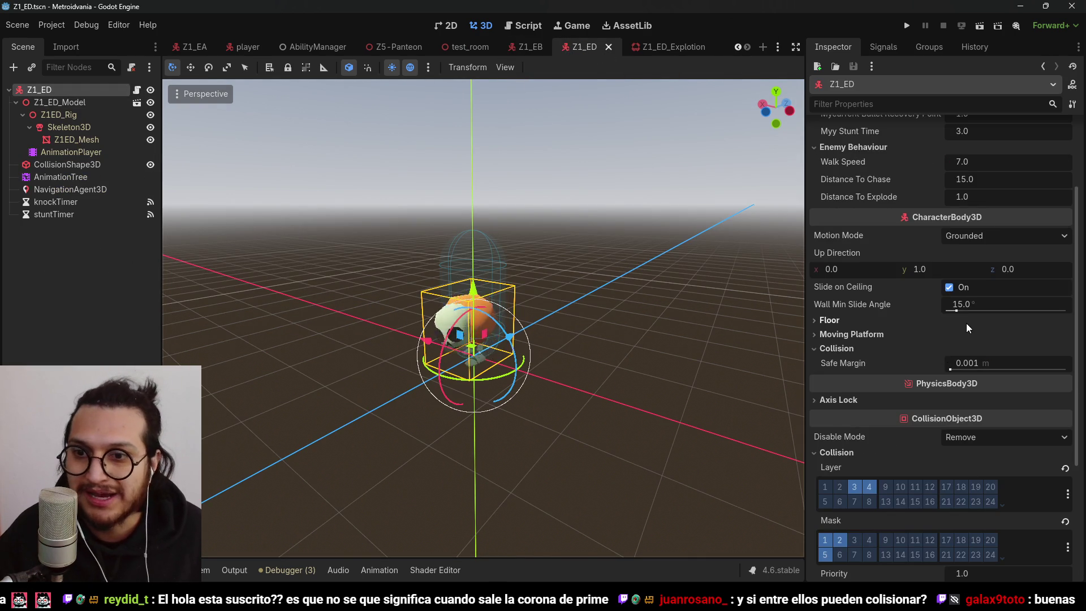
{"action": "scroll", "coordinate": [1037, 519], "scroll_direction": "down", "scroll_amount": 2}
{"action": "left_click", "coordinate": [1068, 491]}
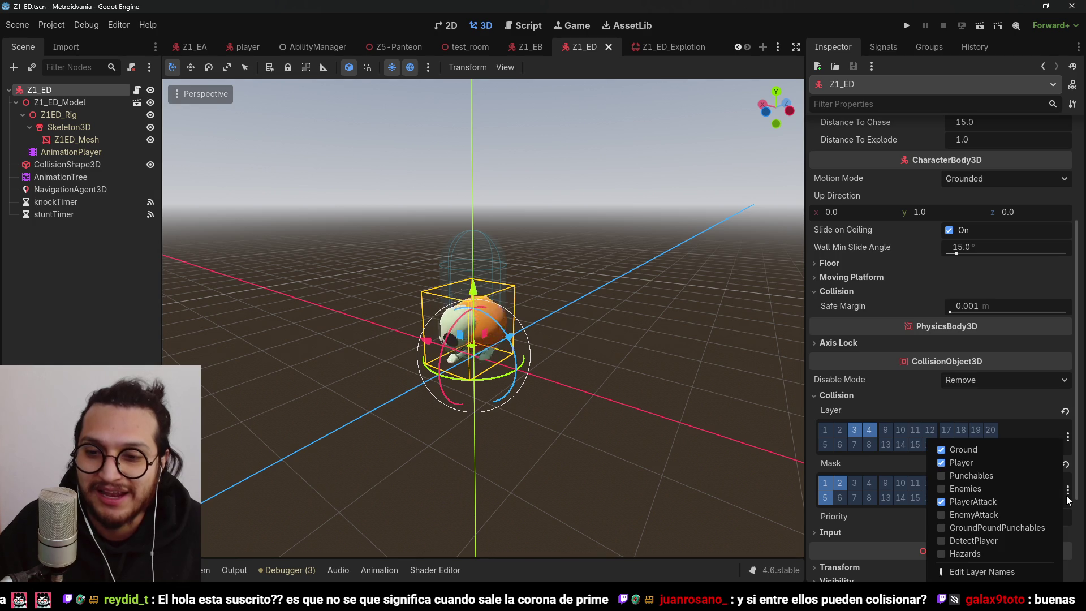
{"action": "left_click", "coordinate": [1068, 500]}
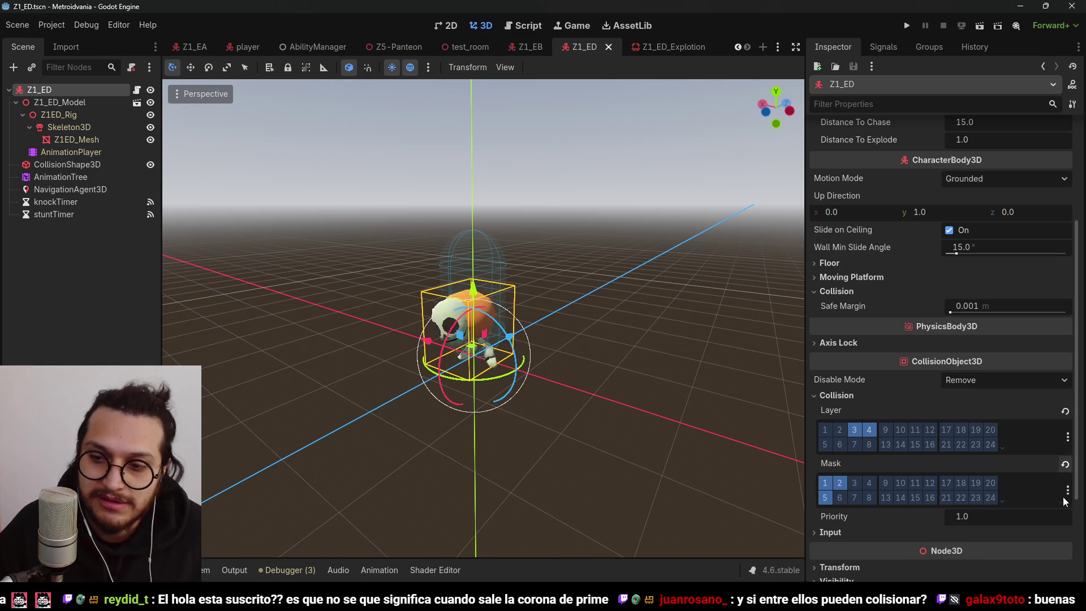
{"action": "left_click", "coordinate": [1068, 493]}
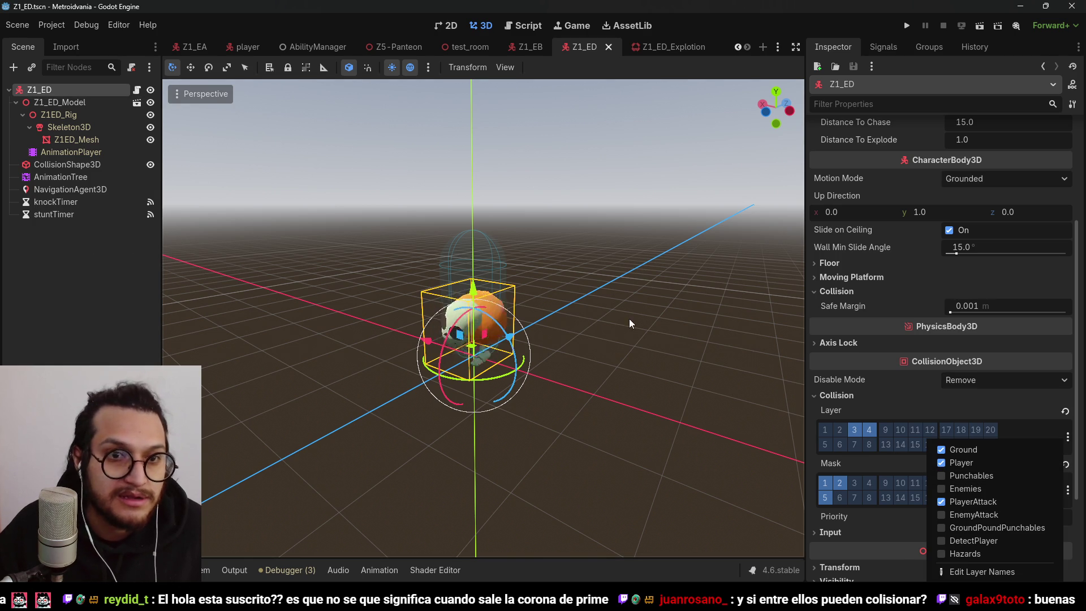
{"action": "left_click", "coordinate": [965, 489]}
{"action": "left_click", "coordinate": [821, 19]}
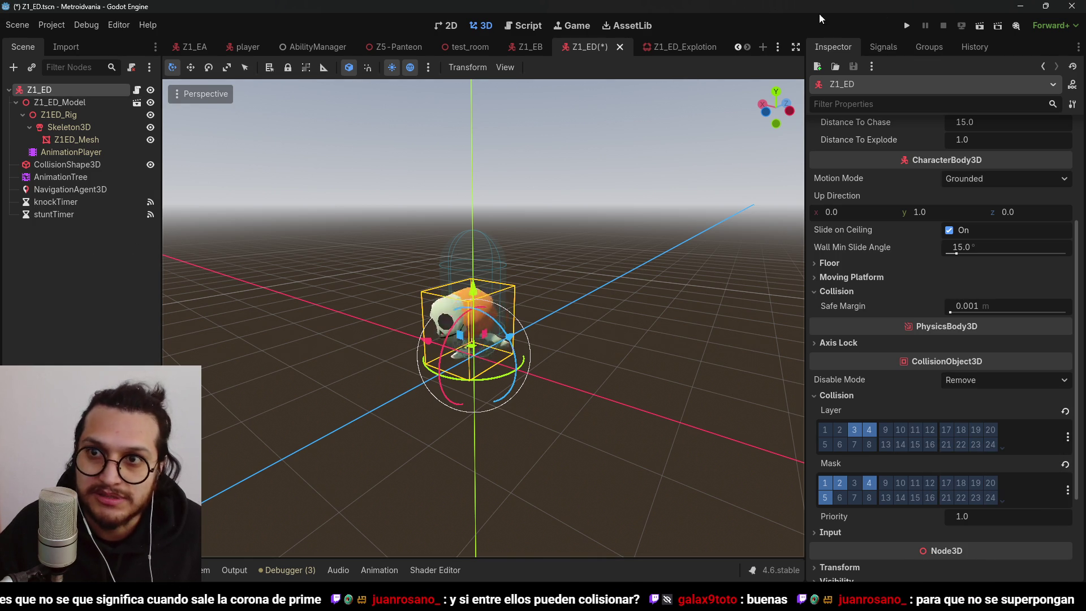
{"action": "left_click", "coordinate": [907, 26]}
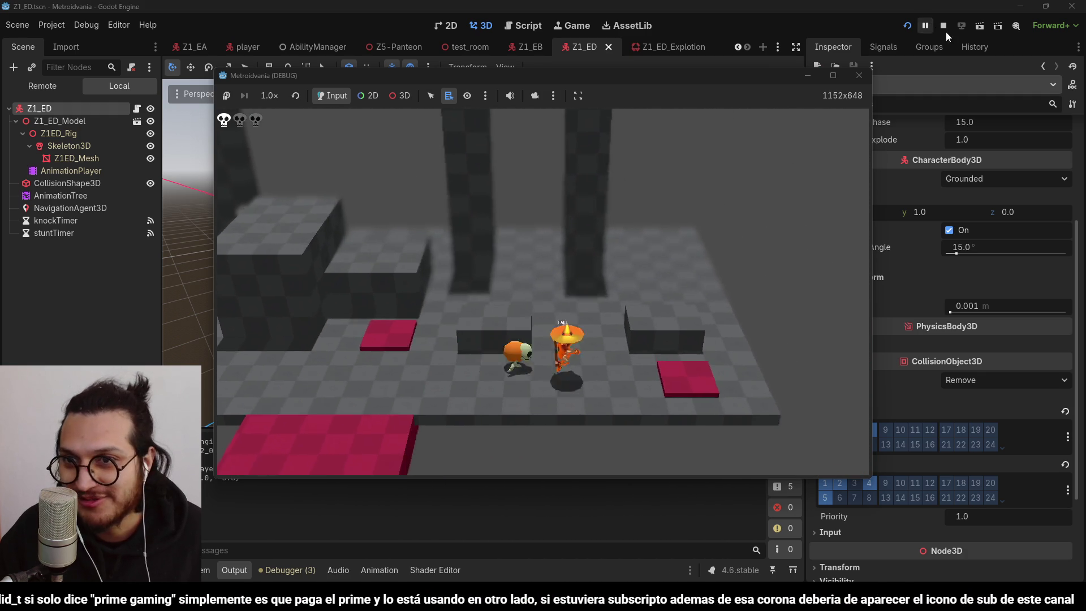
- Stop the game, push the local commit to origin in GitHub Desktop, then minimize it
{"action": "left_click", "coordinate": [945, 31]}
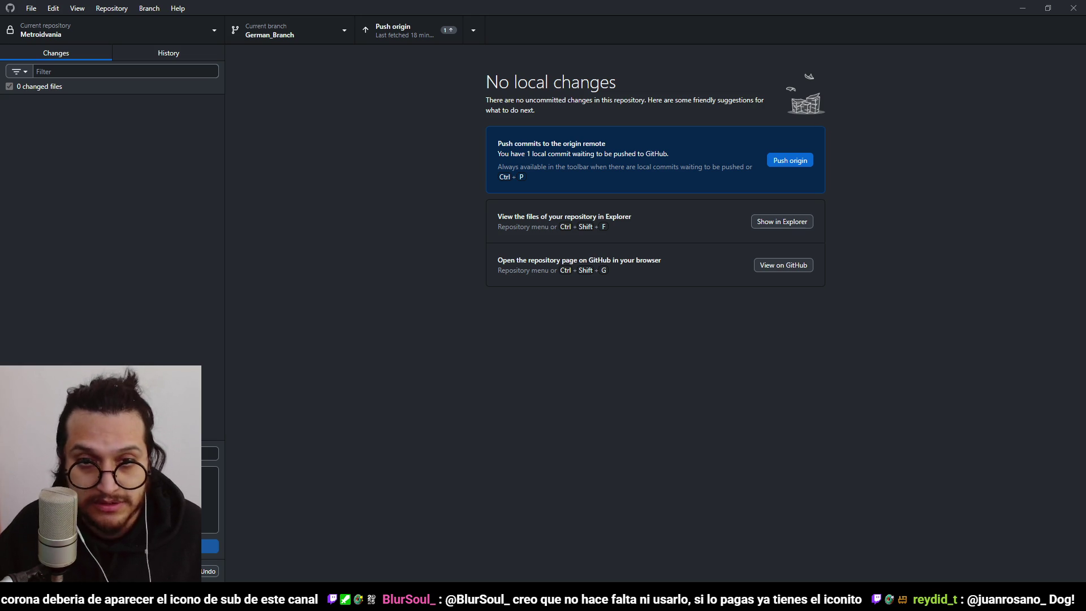
{"action": "left_click", "coordinate": [396, 30]}
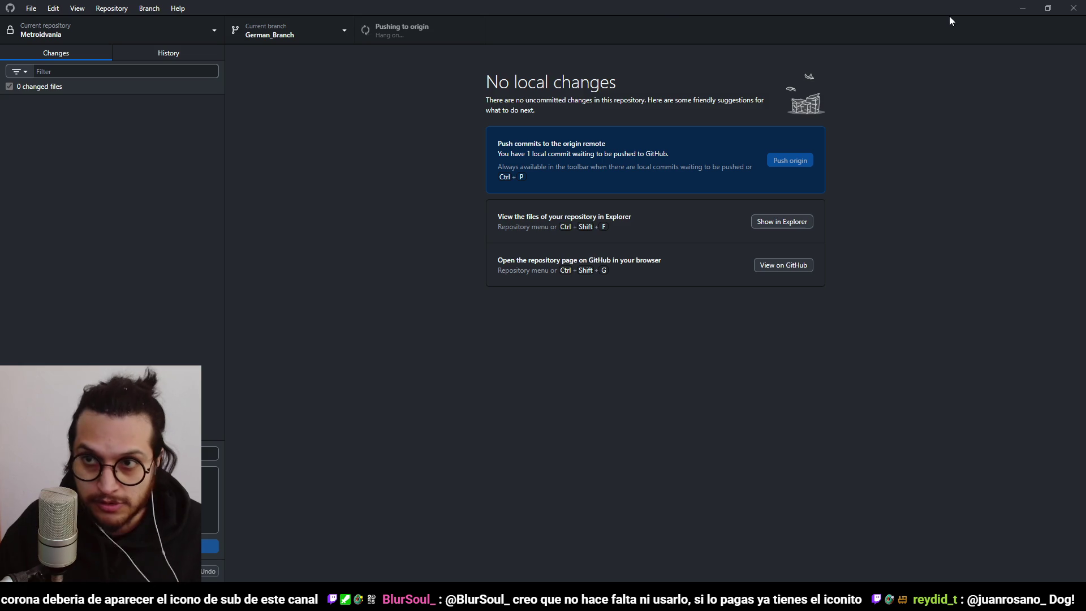
{"action": "left_click", "coordinate": [1023, 8]}
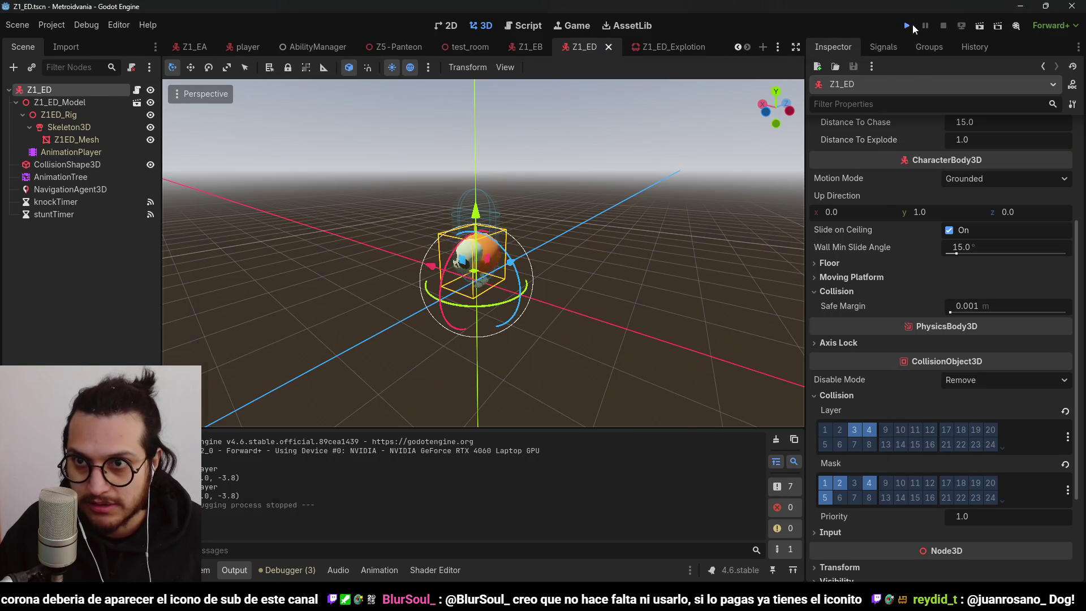
- Run and stop another playtest, save Z1_ED, then switch to the YouTube video in Firefox
{"action": "left_click", "coordinate": [908, 26]}
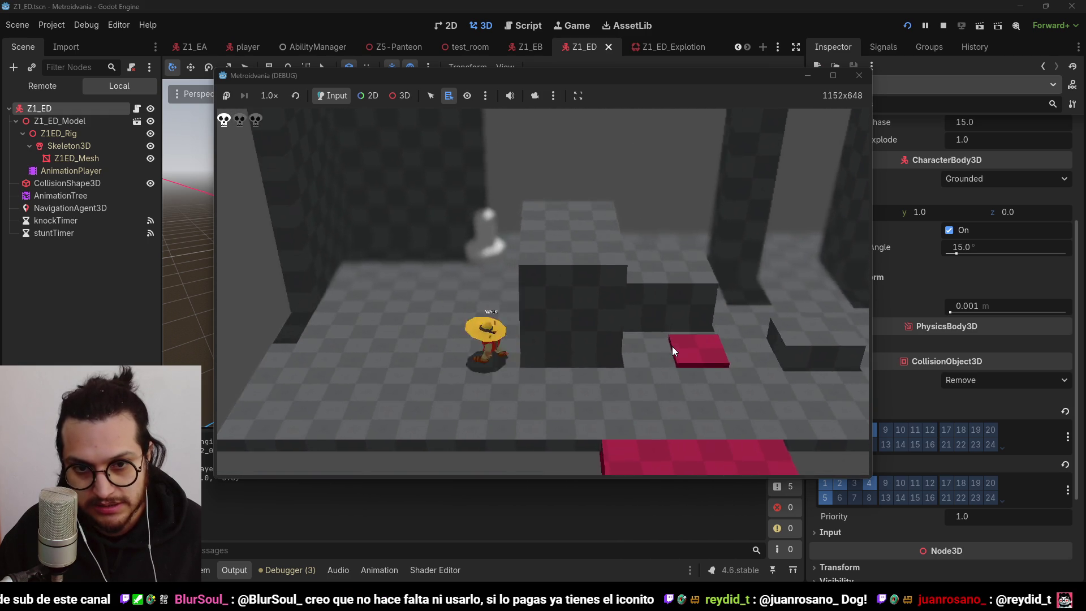
{"action": "left_click", "coordinate": [943, 26]}
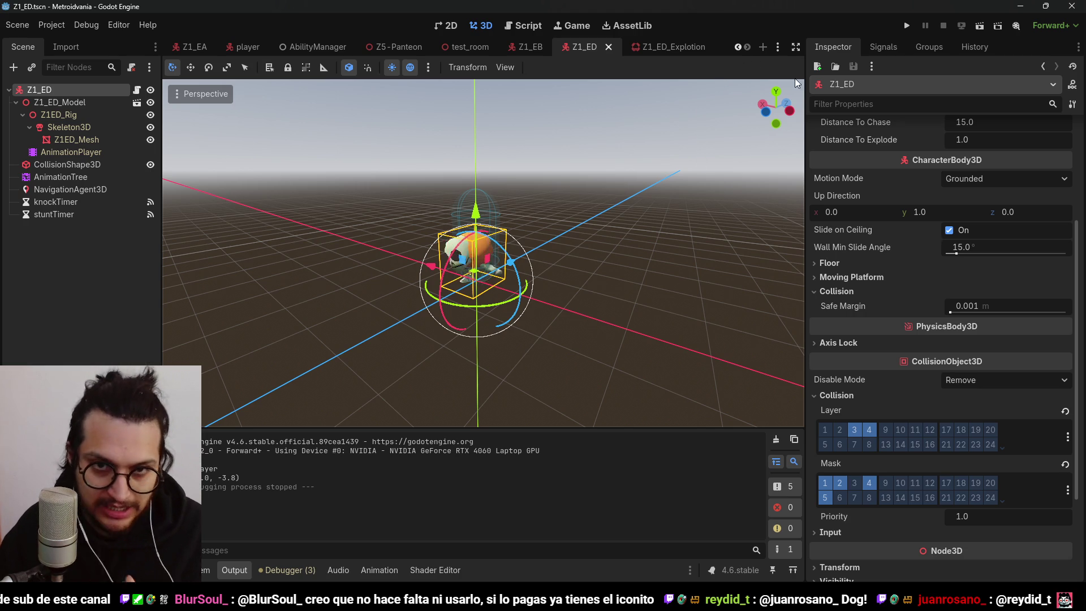
{"action": "key", "text": "ctrl+s"}
{"action": "scroll", "coordinate": [565, 266], "scroll_direction": "down", "scroll_amount": 3}
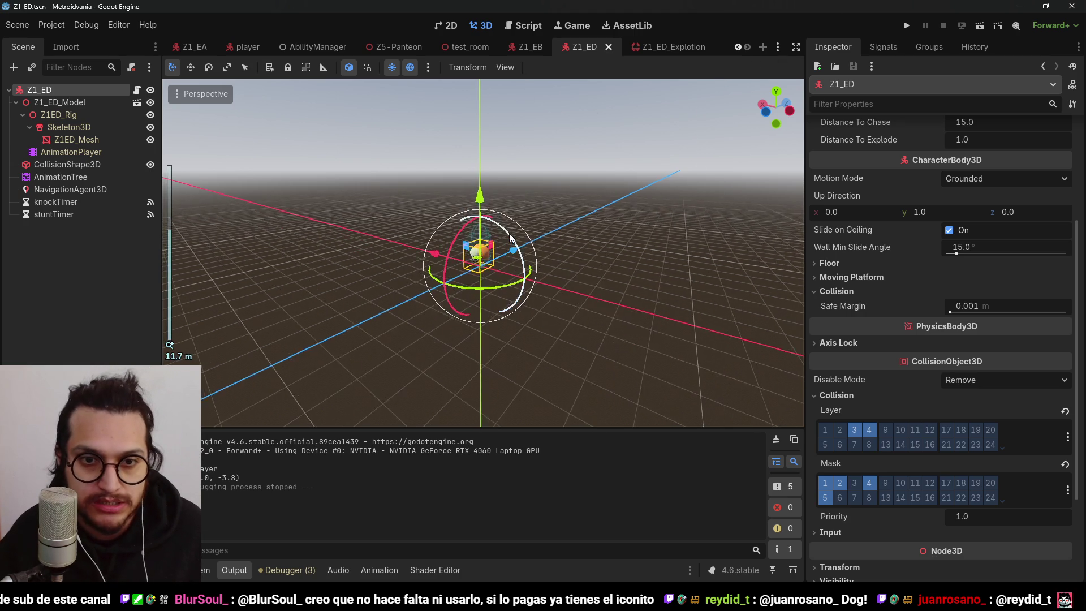
{"action": "mouse_move", "coordinate": [571, 270]}
{"action": "left_mouse_down"}
{"action": "mouse_move", "coordinate": [730, 294]}
{"action": "mouse_move", "coordinate": [189, 235]}
{"action": "mouse_move", "coordinate": [716, 256]}
{"action": "left_mouse_up"}
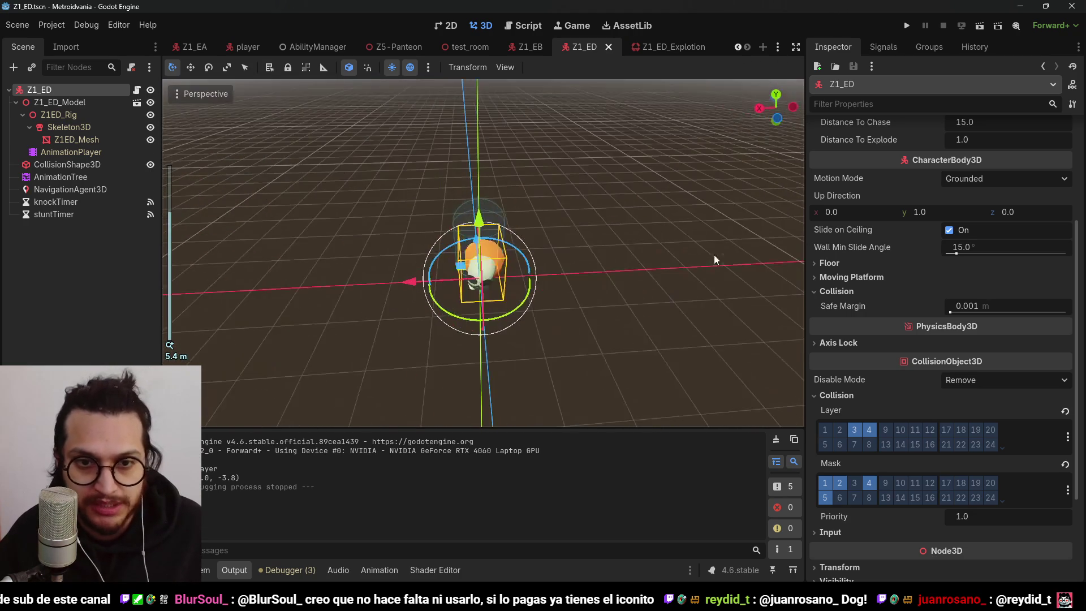
{"action": "scroll", "coordinate": [715, 257], "scroll_direction": "up", "scroll_amount": 2}
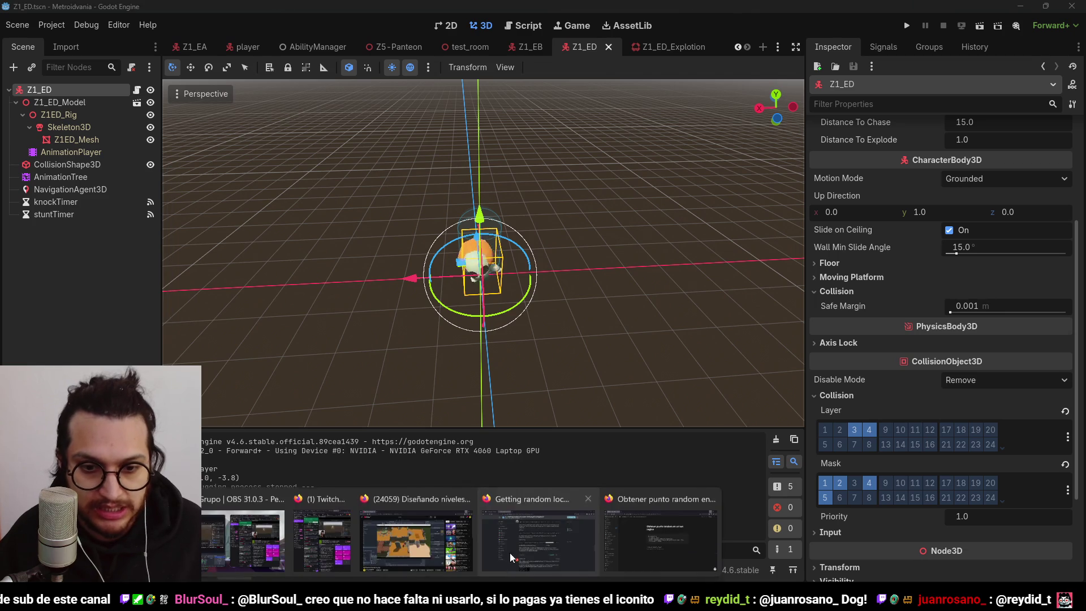
{"action": "left_click", "coordinate": [381, 503]}
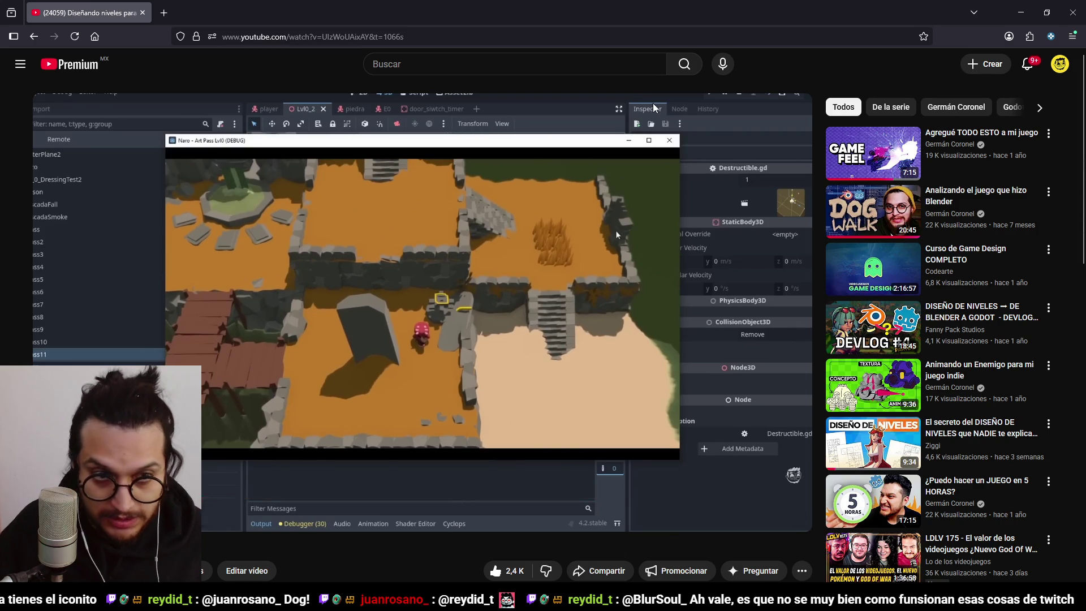
- Close the Firefox window playing the YouTube video to get back to the Z1_ED scene
{"action": "left_click", "coordinate": [1073, 10]}
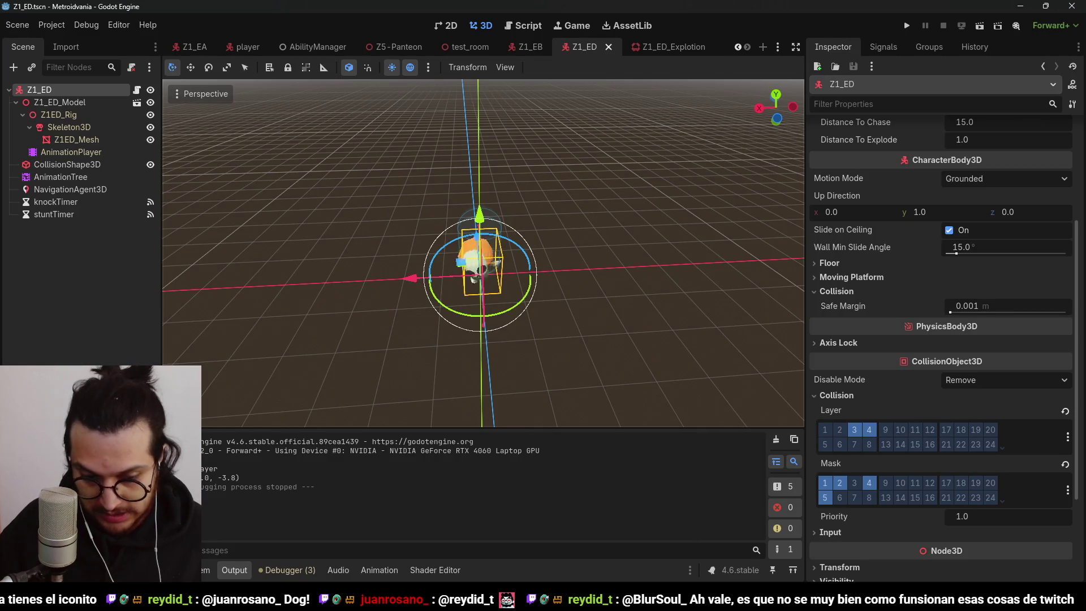